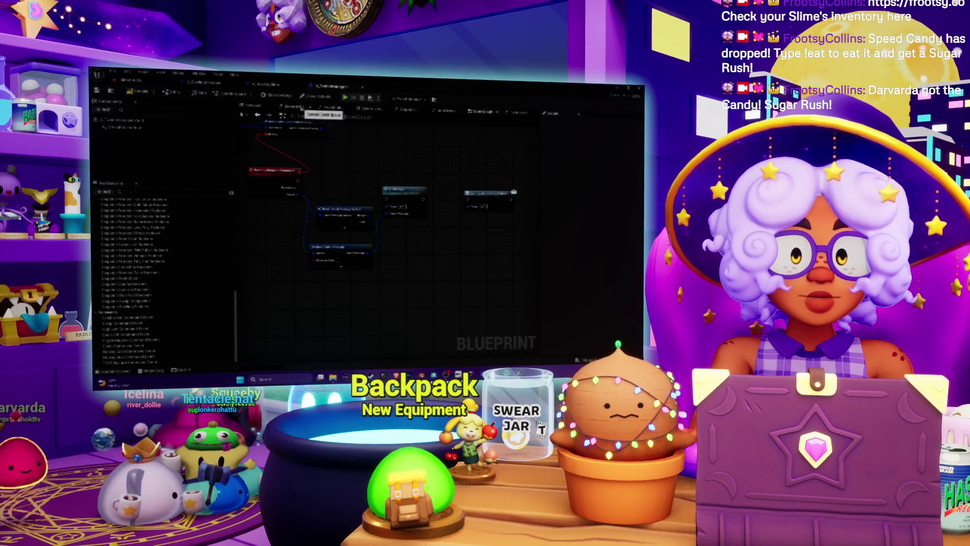
Switch to the event-queue function's graph tab in the Twitch Manager Blueprint
click(301, 108)
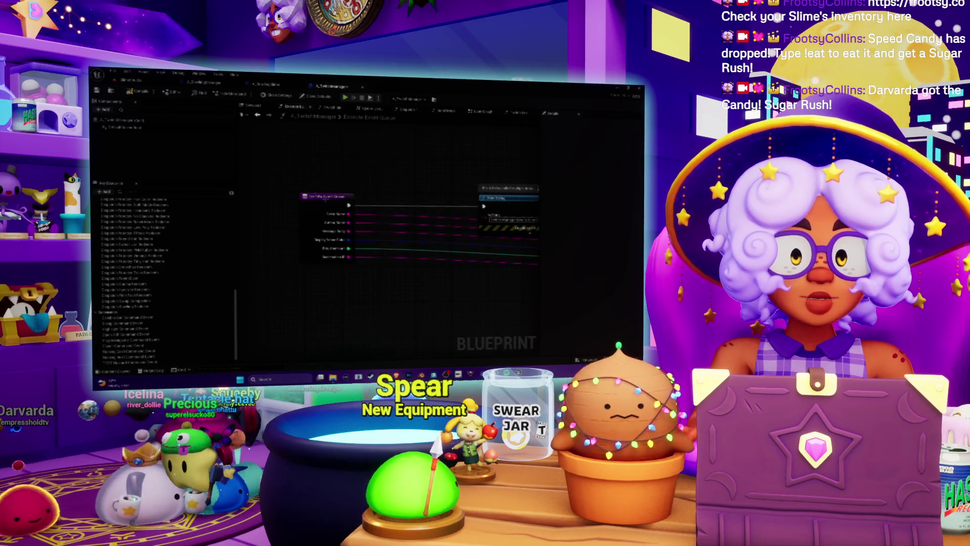
Run Find References on the event-queue function's entry node
right_click(326, 200)
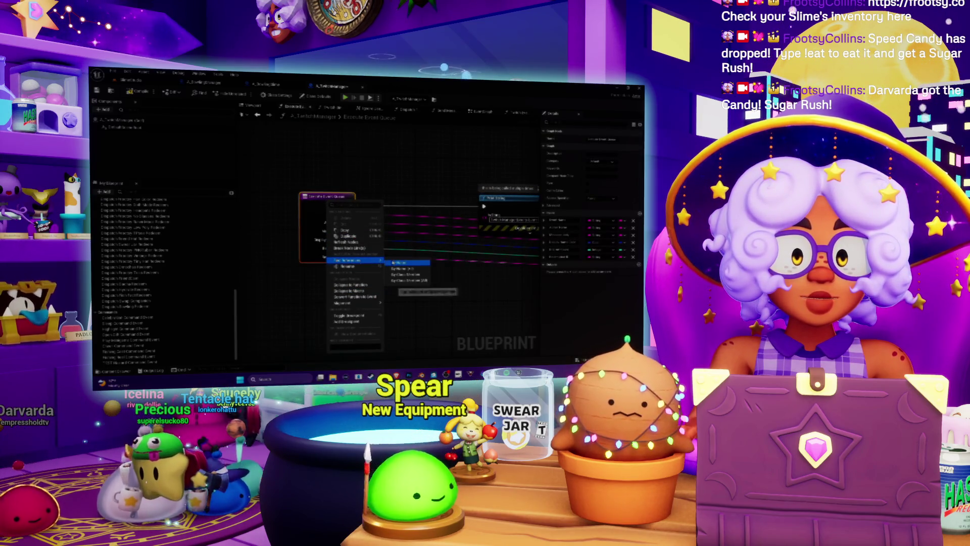
click(404, 263)
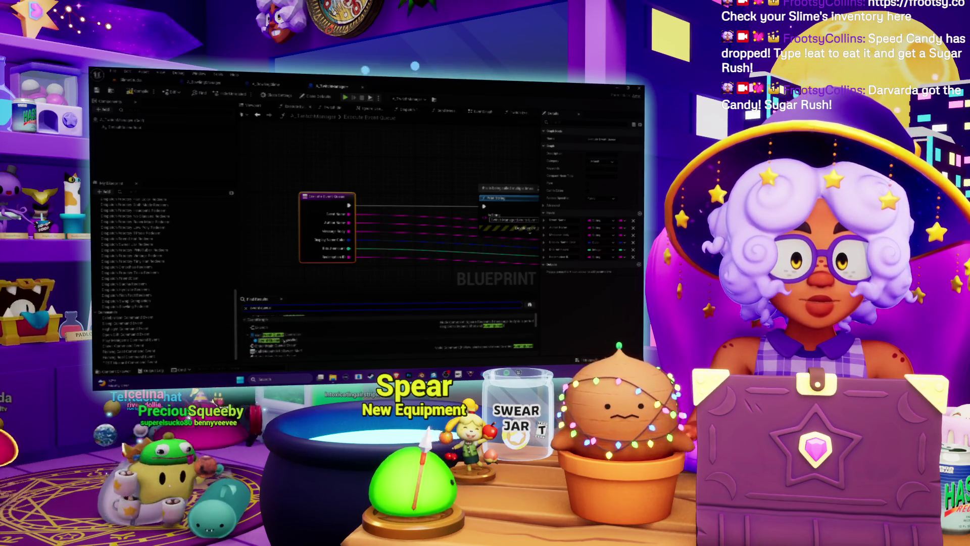
Jump from the Find Results row to the event-queue call node in the EventGraph
double_click(275, 345)
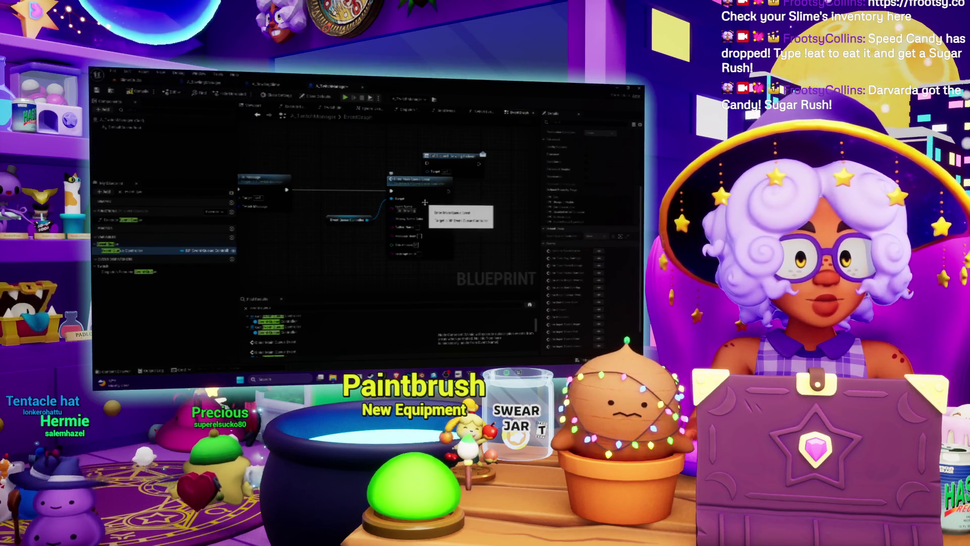
Open the Twitch Event Switcher graph and pan to its comment and FIND node
click(480, 113)
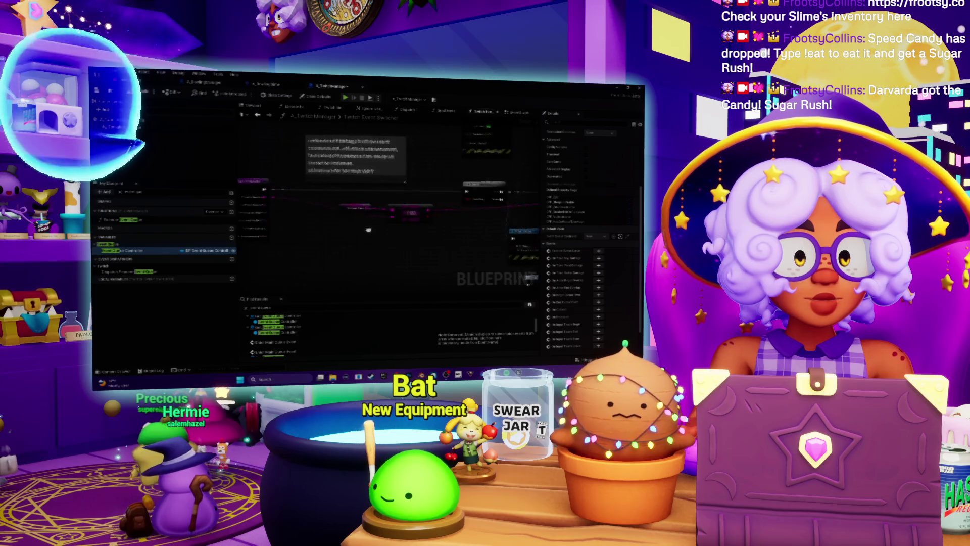
drag(291, 216, 432, 214)
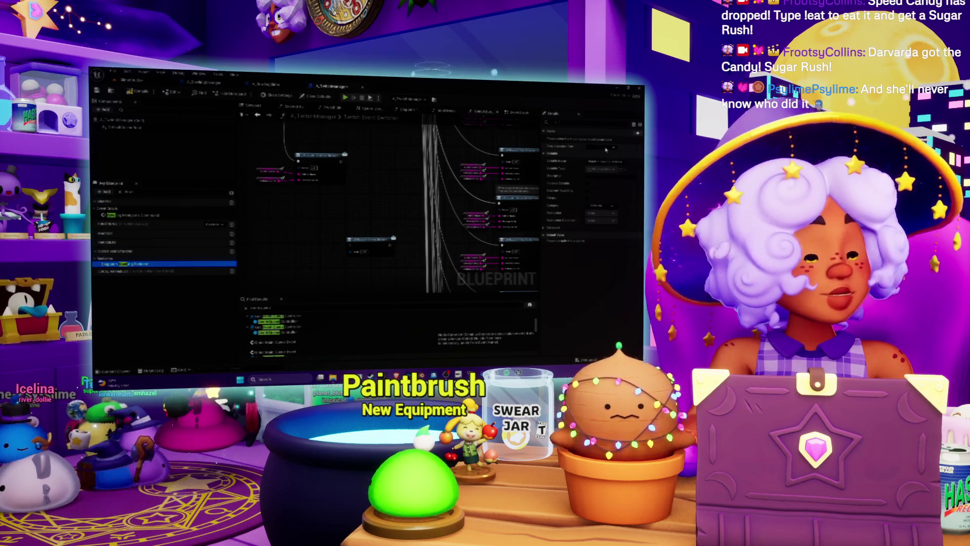
key(alt+Tab)
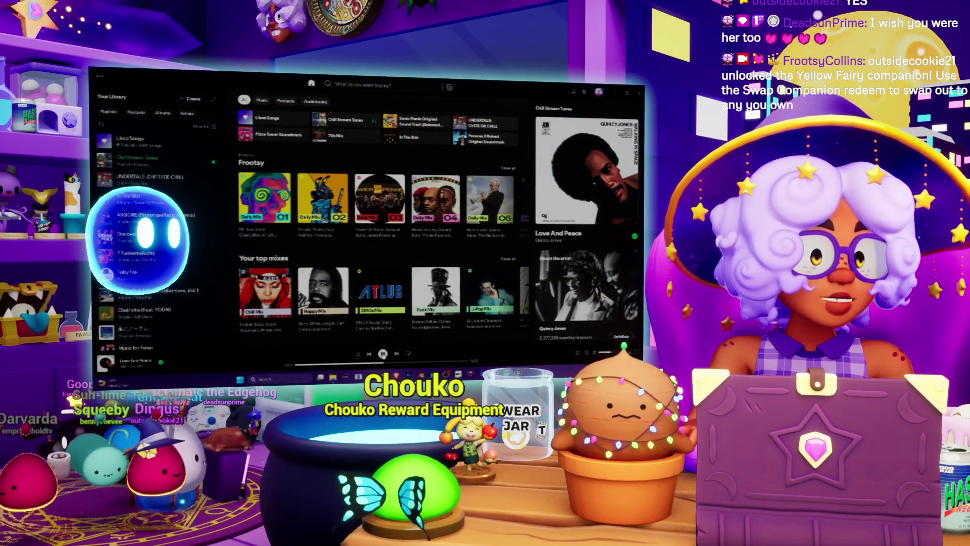
Skip Spotify ahead to Lady Blue and bring the Unreal Engine editor back
click(396, 354)
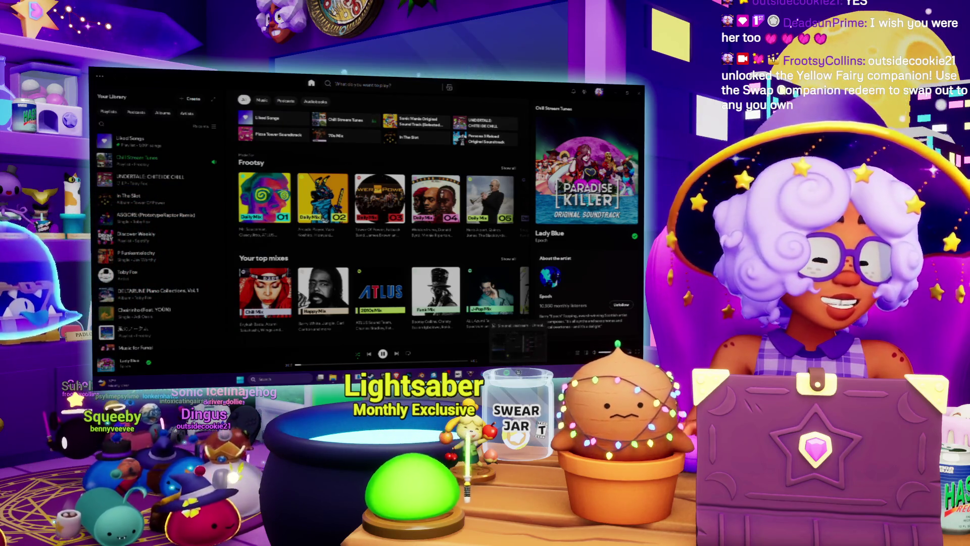
click(518, 344)
scroll(394, 273, up, 3)
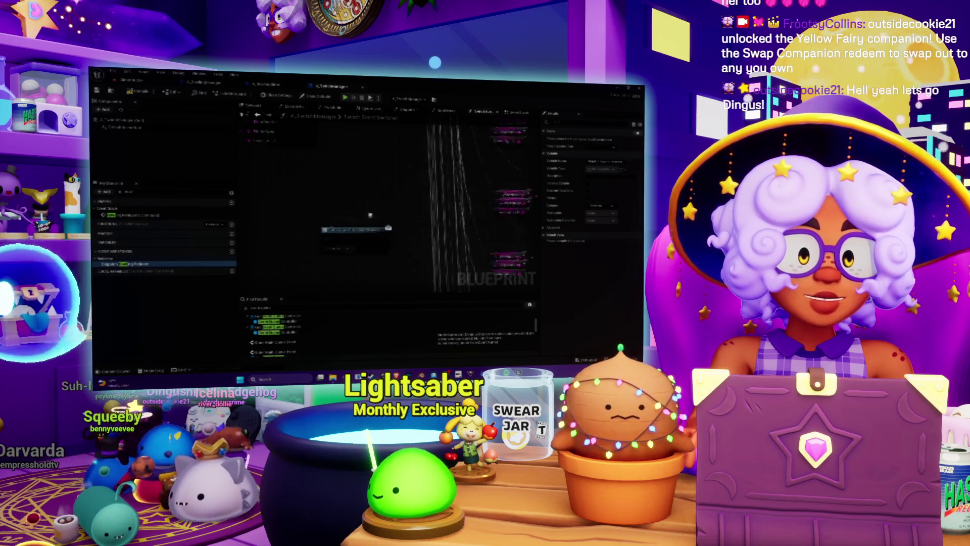
Frame the wired nodes, select the variable in My Blueprint and open its property dropdown
scroll(357, 188, down, 3)
scroll(356, 188, up, 3)
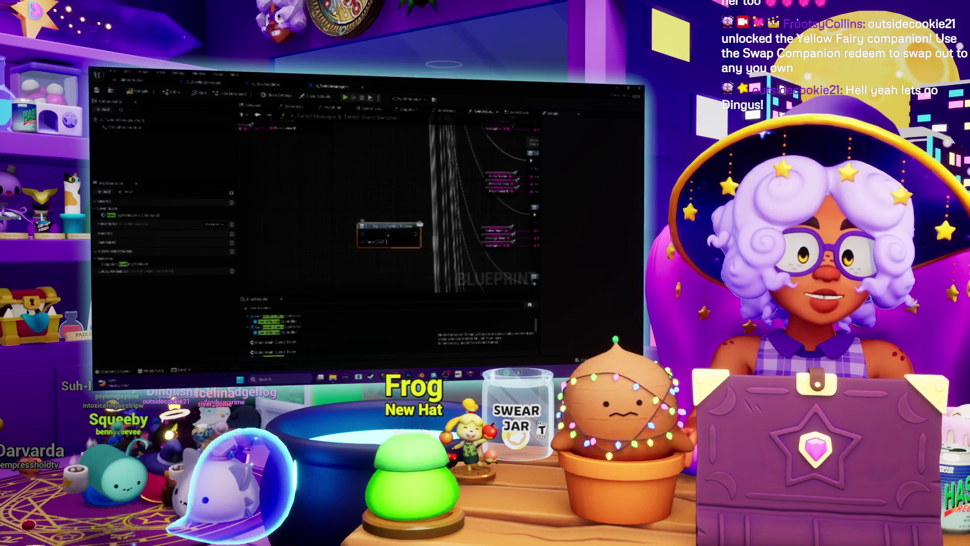
drag(400, 216, 306, 216)
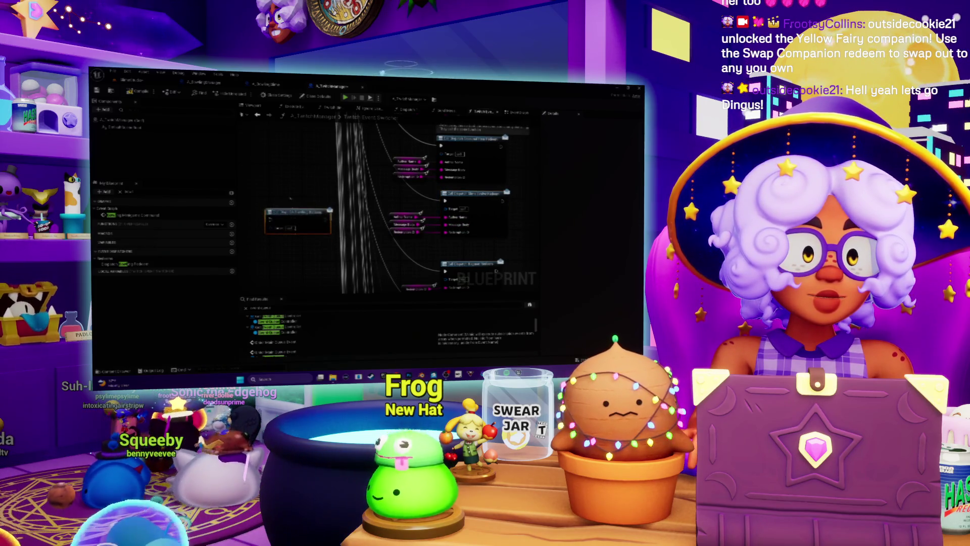
drag(290, 197, 322, 199)
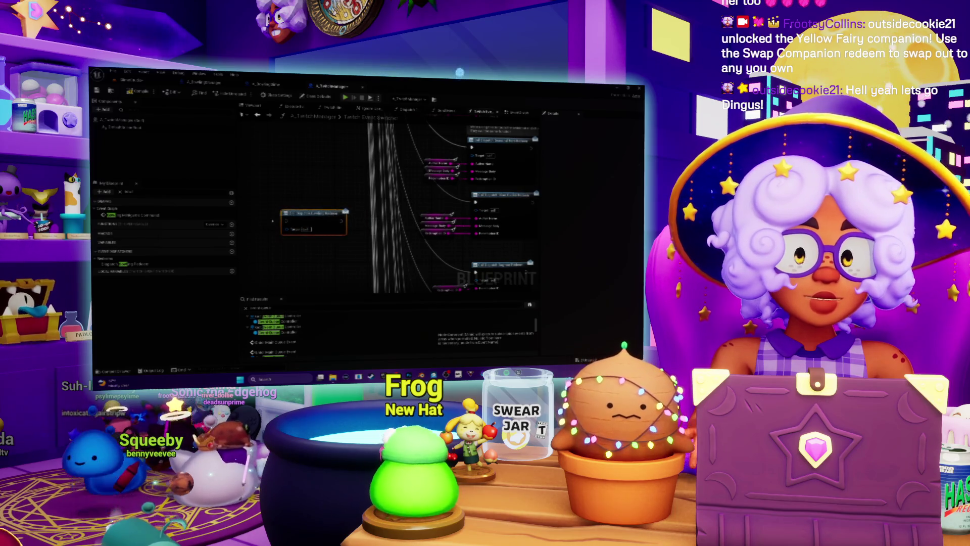
click(151, 265)
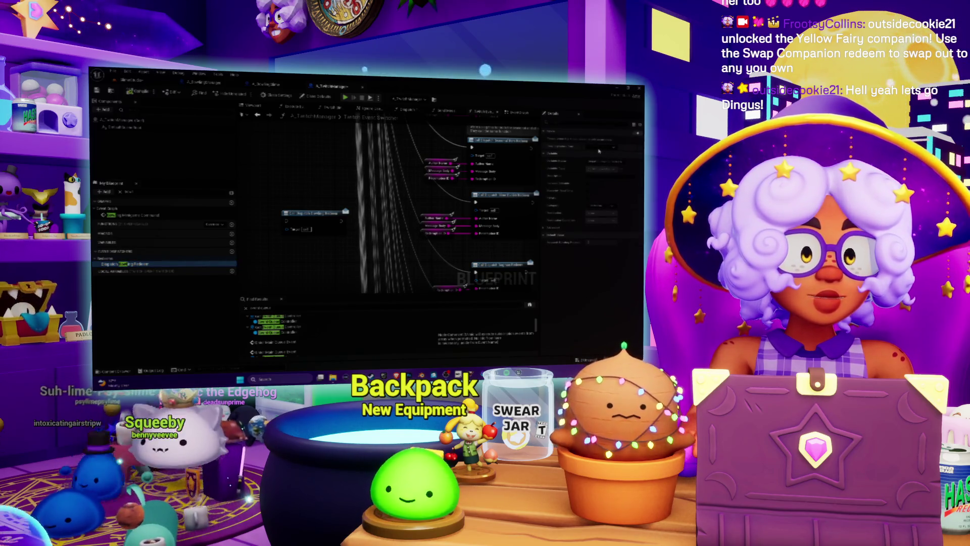
click(599, 151)
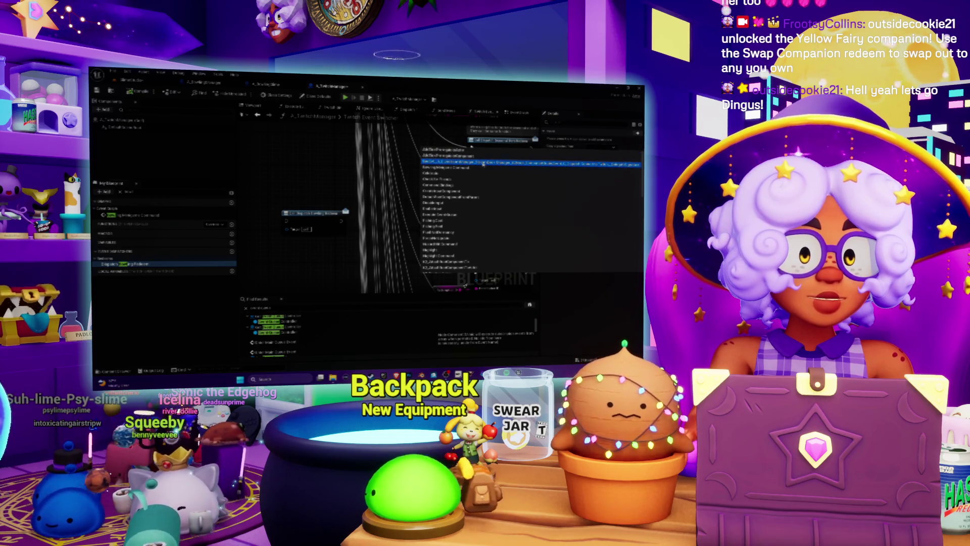
Make the variable a String array and add two default elements for three entries
scroll(483, 164, down, 3)
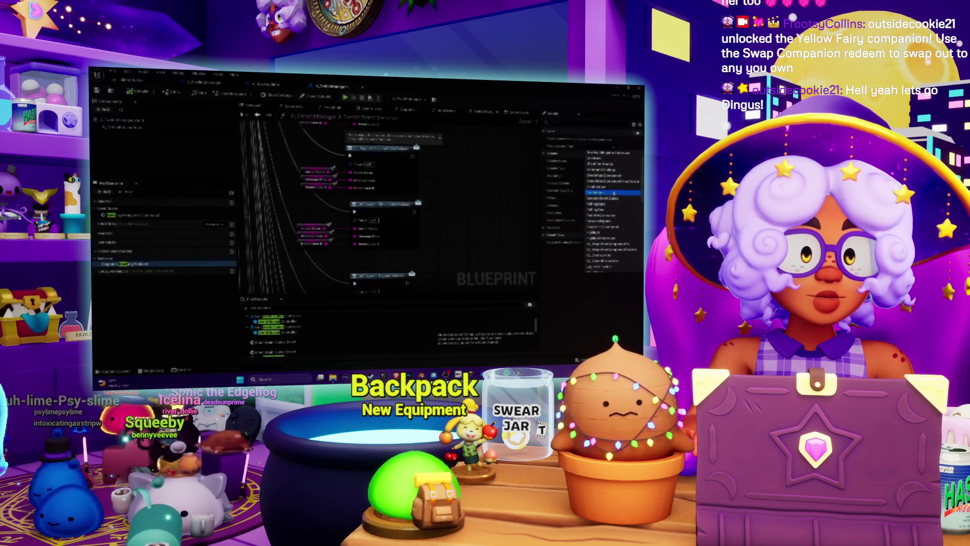
scroll(614, 193, down, 5)
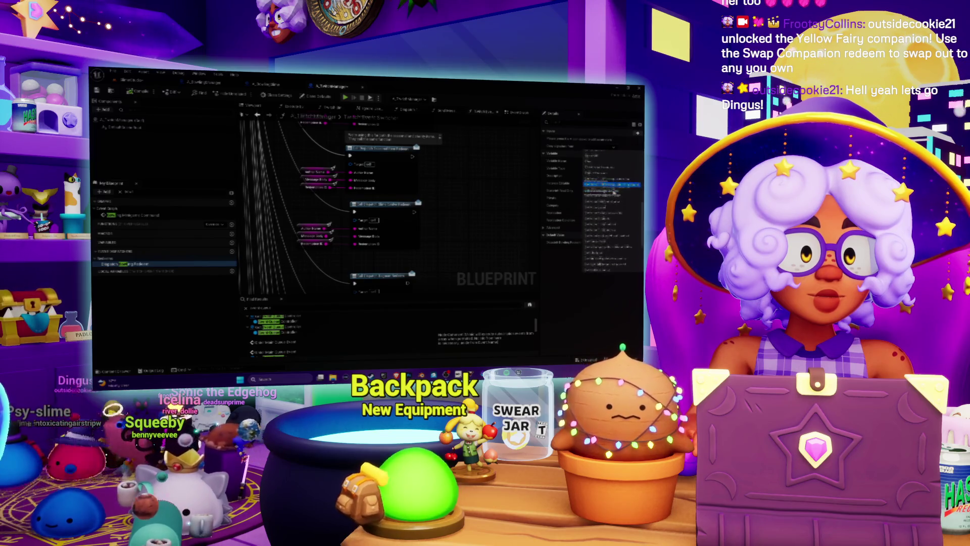
scroll(614, 193, down, 5)
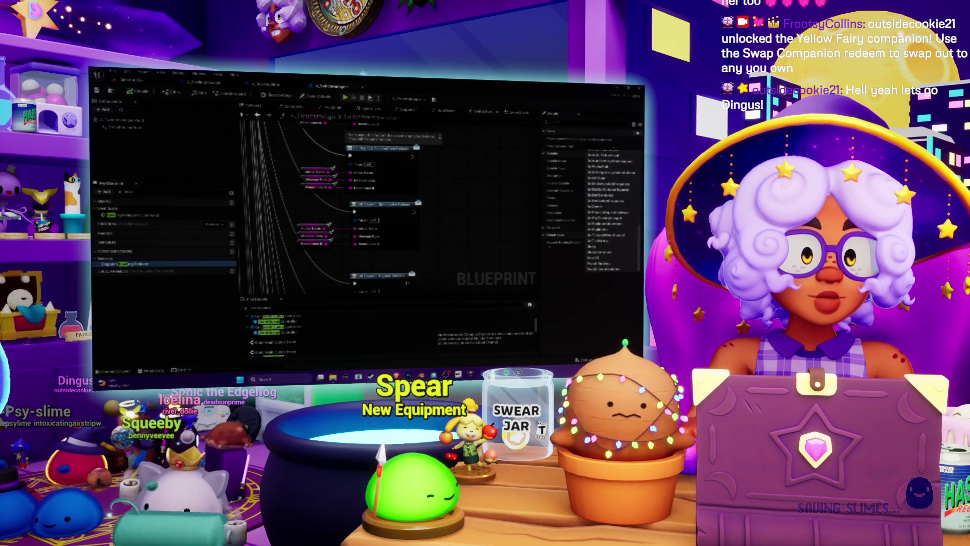
click(550, 287)
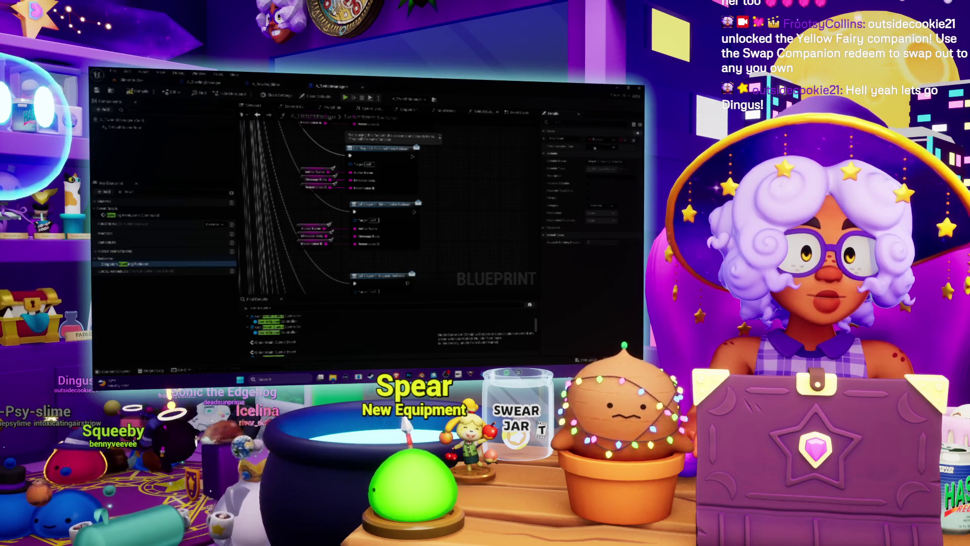
click(599, 147)
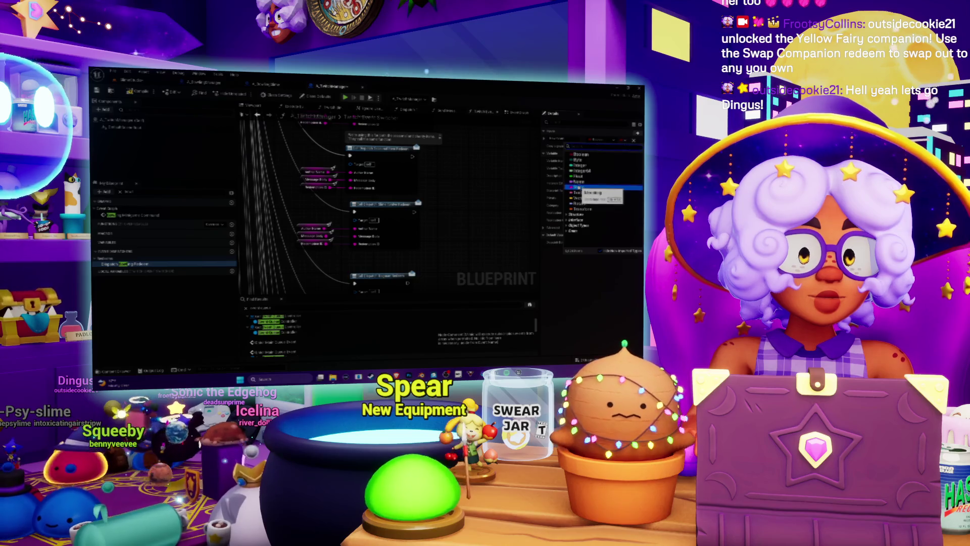
click(593, 193)
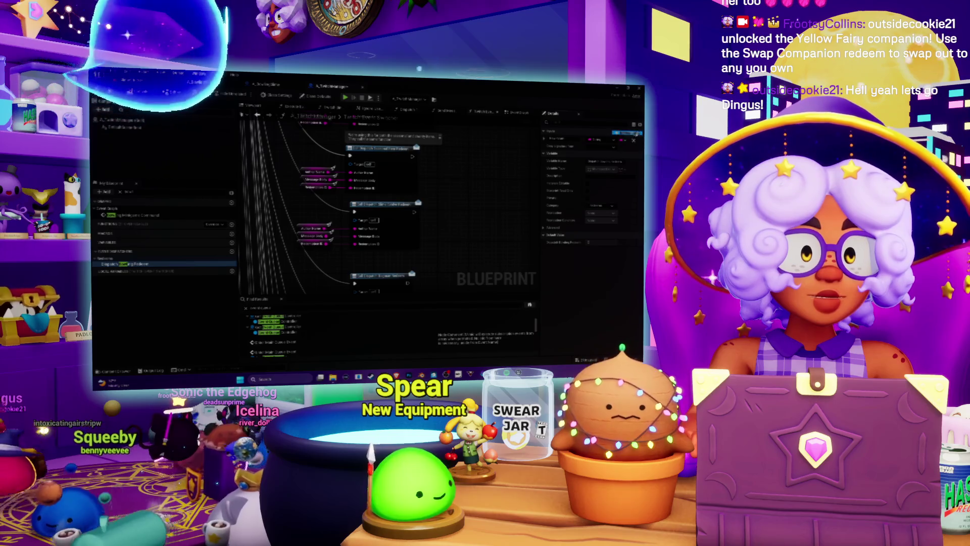
click(636, 133)
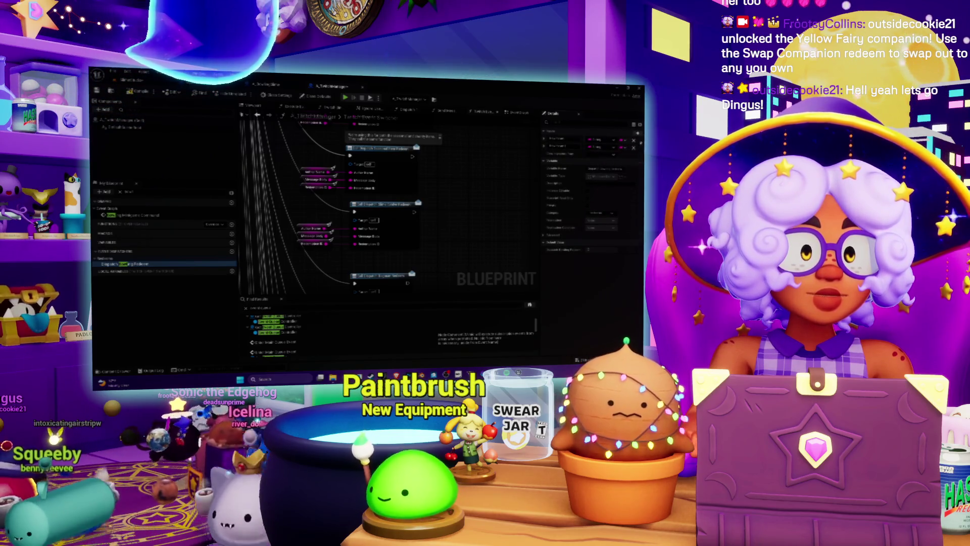
click(637, 133)
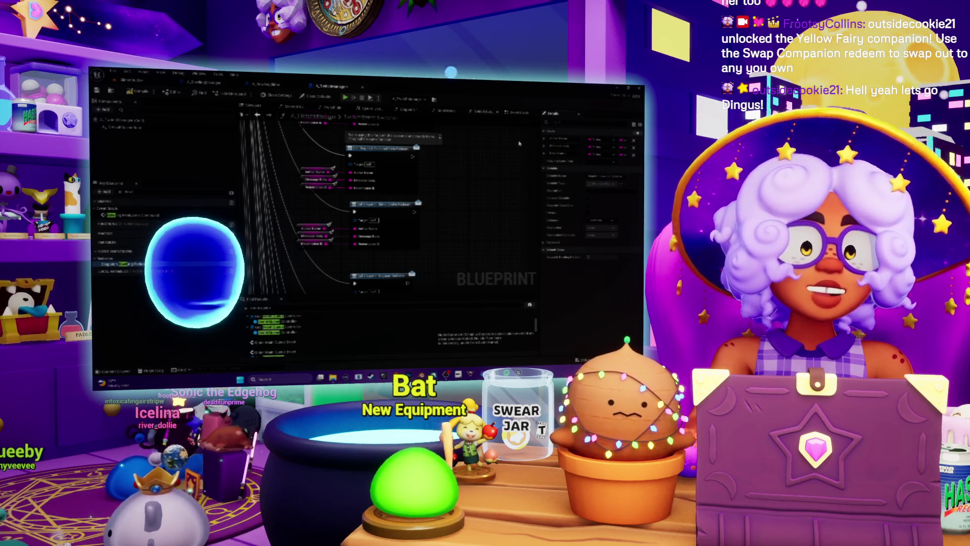
Delete the third element from the variable's default array
click(559, 153)
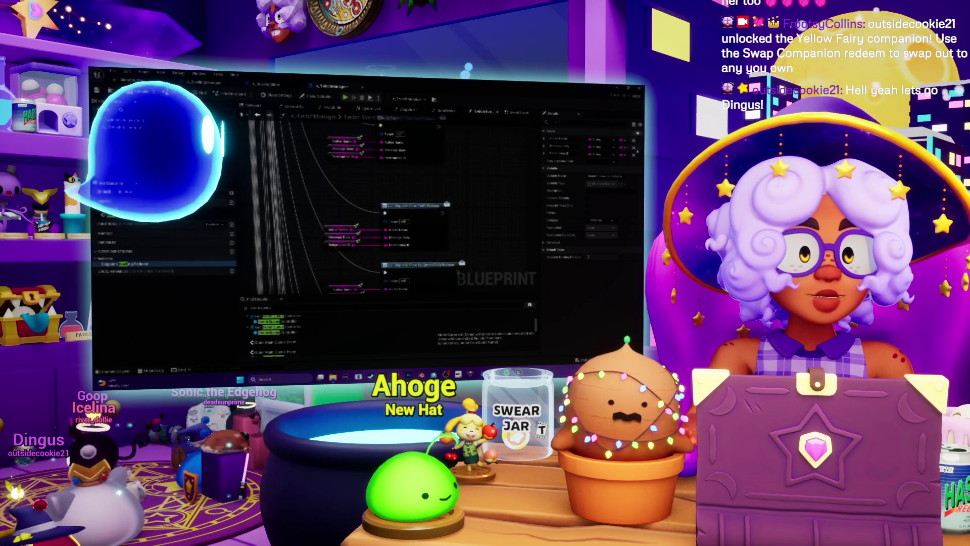
click(634, 148)
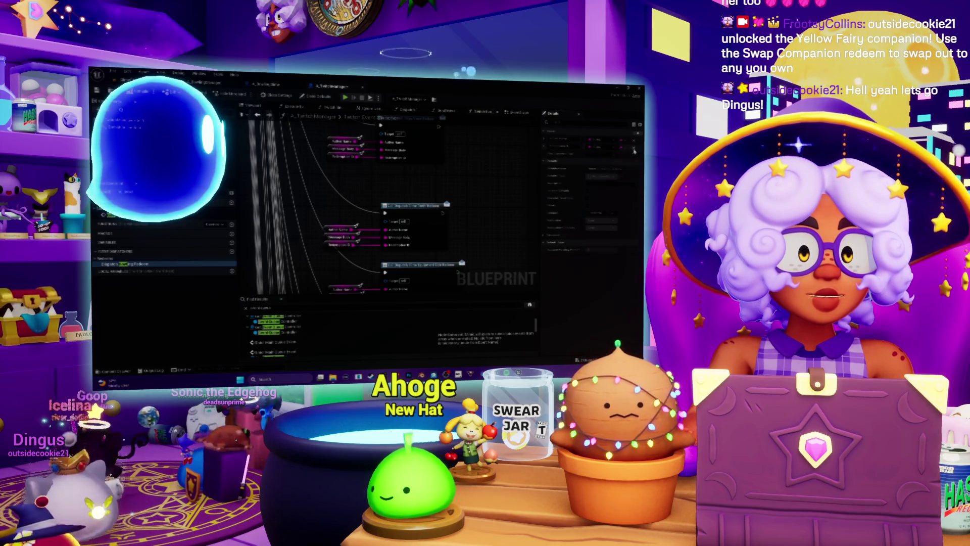
scroll(384, 202, down, 3)
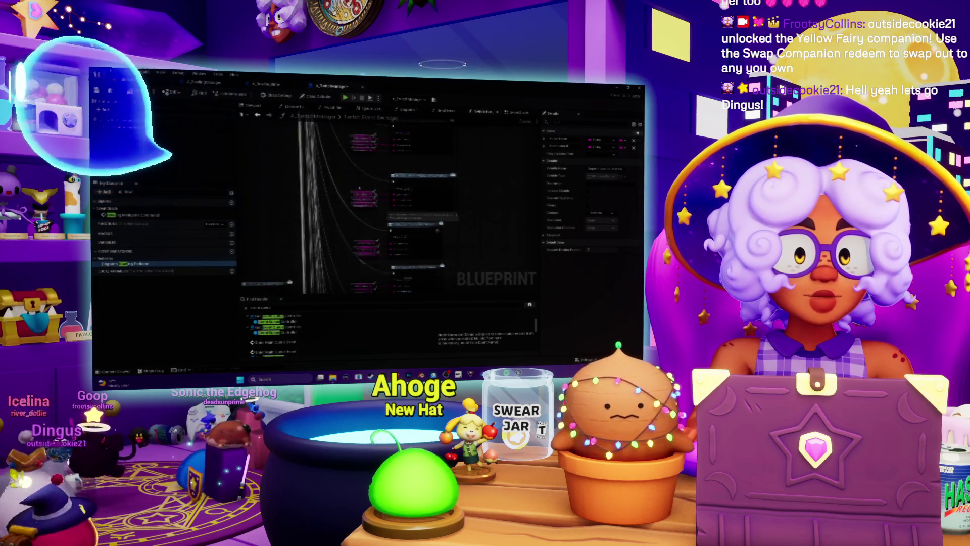
scroll(358, 200, up, 3)
Place variable getter nodes and wire one into the Set node's Author Name input
click(364, 207)
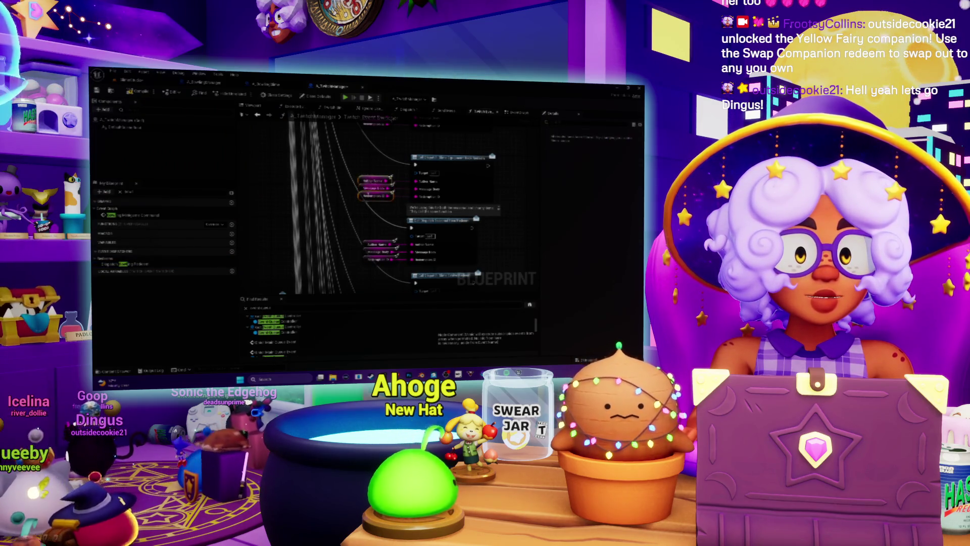
drag(321, 201, 473, 200)
key(ctrl+v)
drag(353, 191, 373, 208)
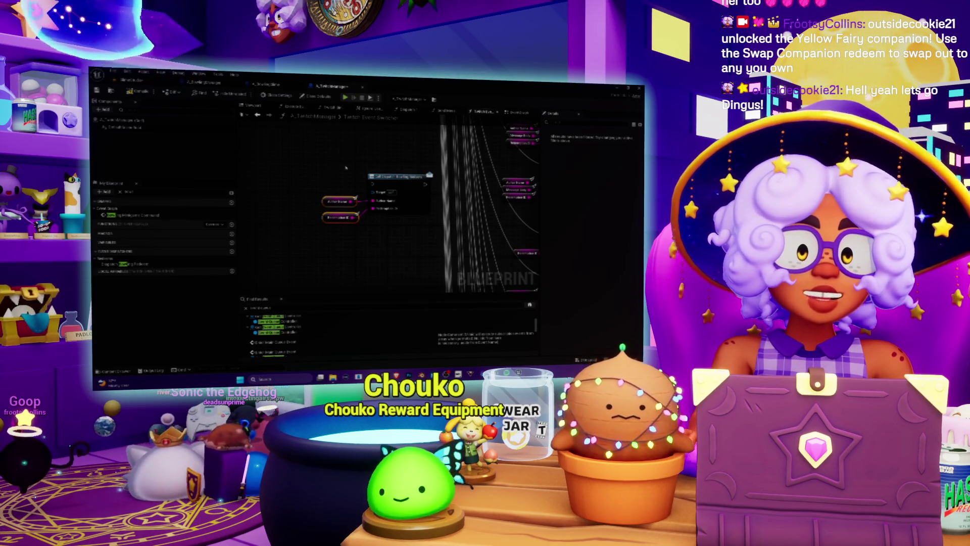
Pan through the switch node's wiring and select the event node
scroll(347, 231, down, 3)
mouse_move(346, 231)
mouse_down()
mouse_move(392, 185)
mouse_move(380, 195)
mouse_move(375, 187)
mouse_up()
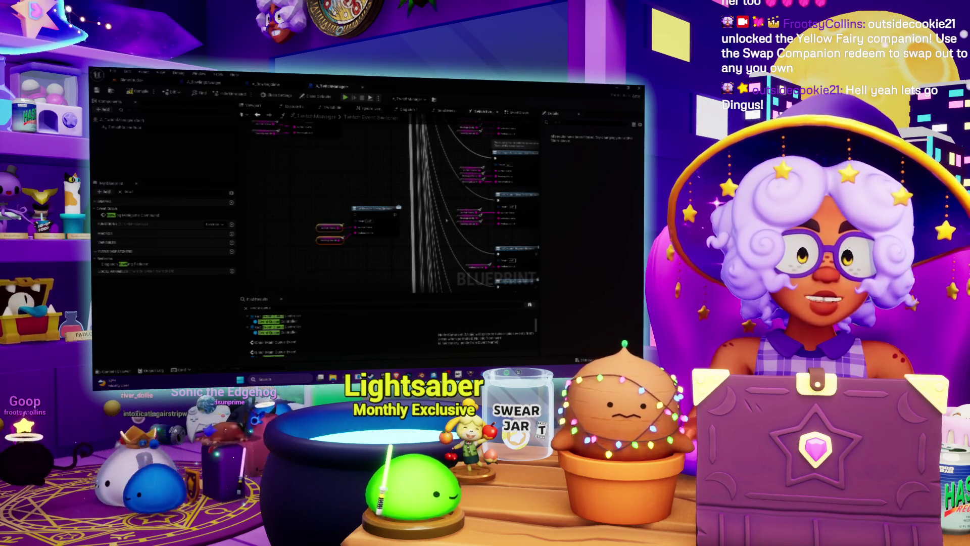
drag(367, 159, 384, 170)
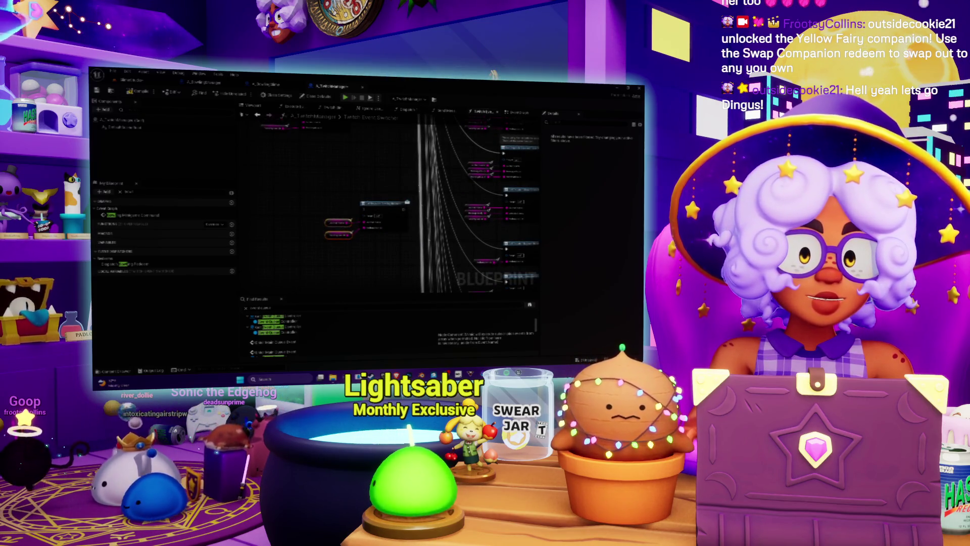
drag(340, 251, 358, 233)
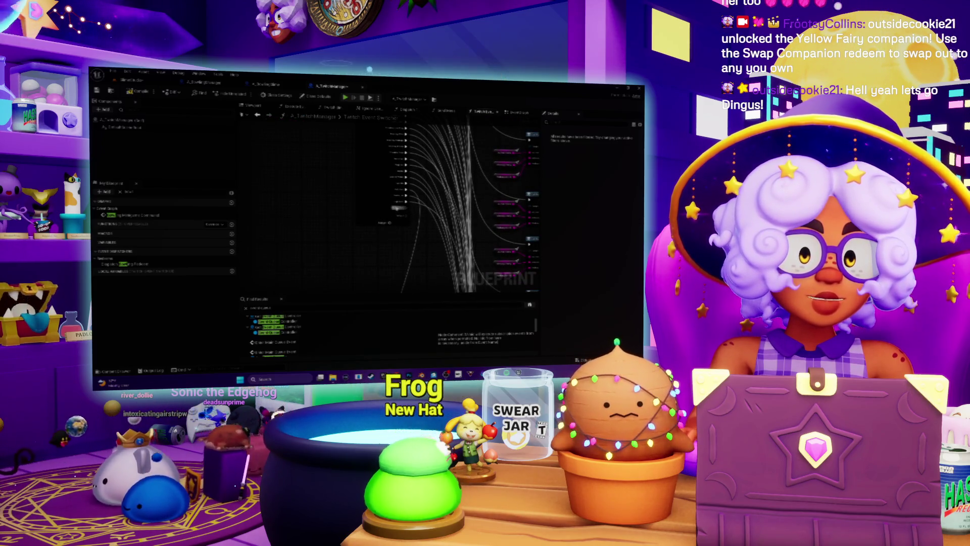
mouse_move(419, 216)
mouse_down()
mouse_move(332, 183)
mouse_move(394, 157)
mouse_up()
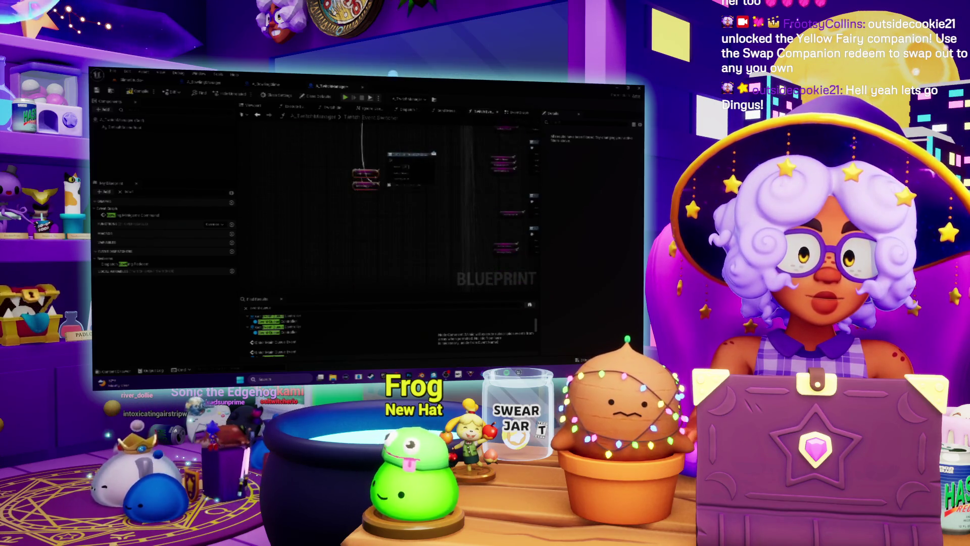
click(391, 160)
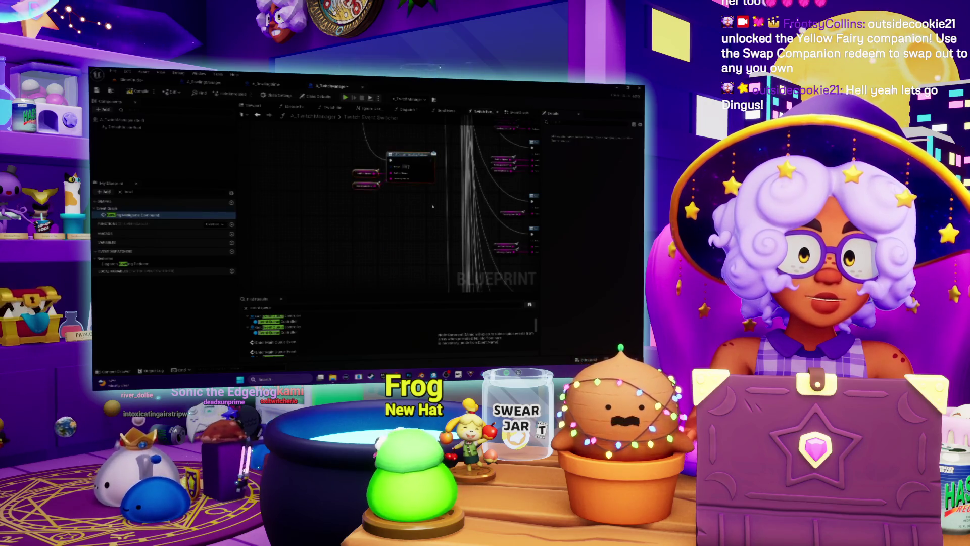
Apply an action from the event node's context menu
scroll(433, 206, down, 3)
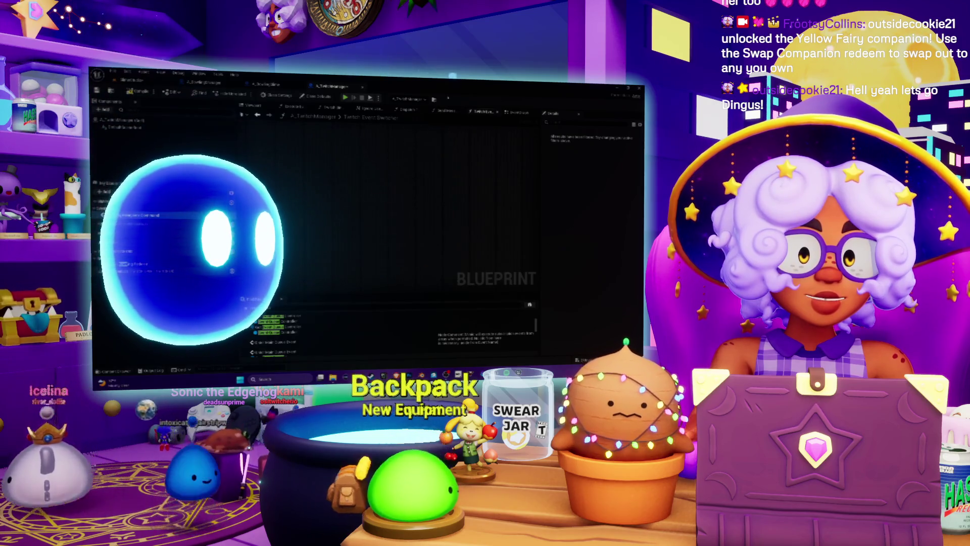
scroll(409, 187, up, 2)
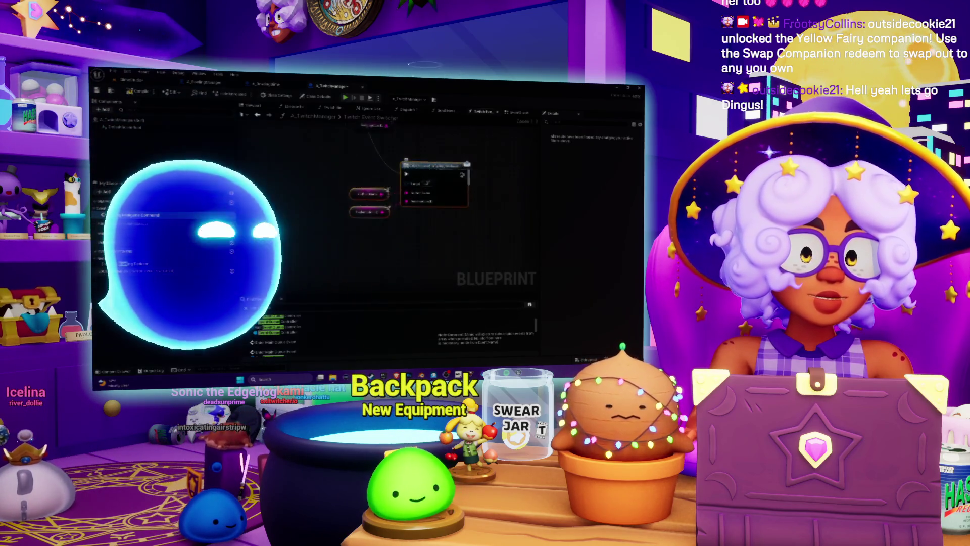
drag(371, 165, 345, 205)
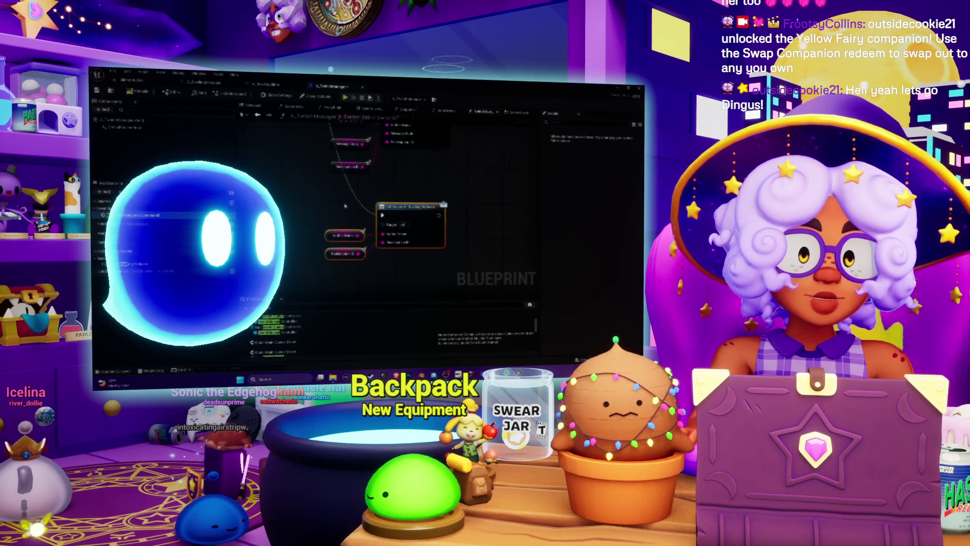
scroll(345, 199, down, 2)
mouse_move(345, 193)
mouse_down()
mouse_move(380, 169)
mouse_move(352, 167)
mouse_move(374, 177)
mouse_up()
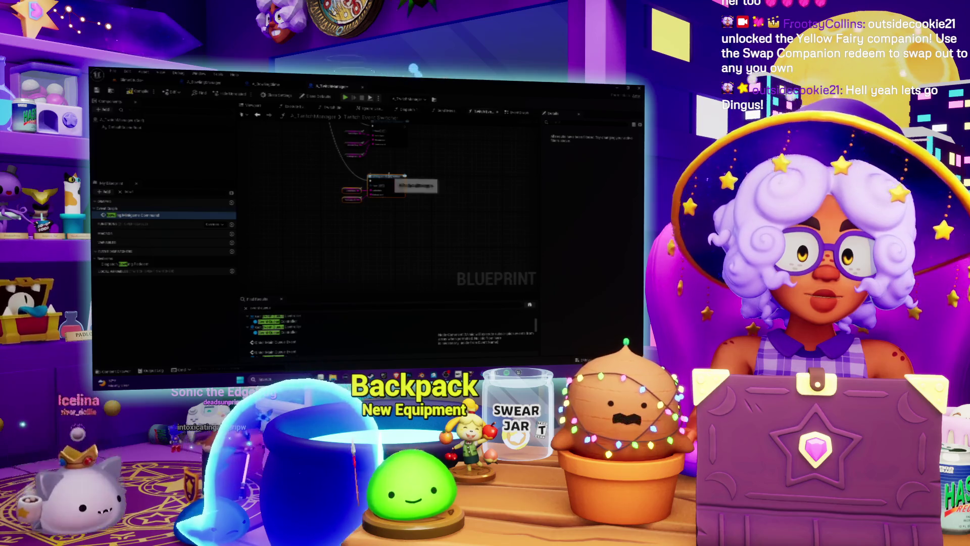
right_click(390, 178)
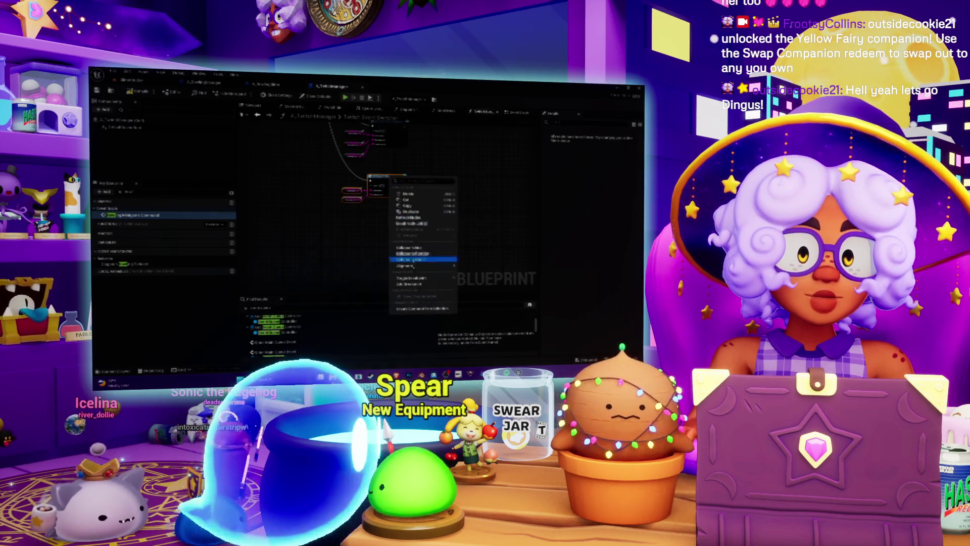
click(413, 218)
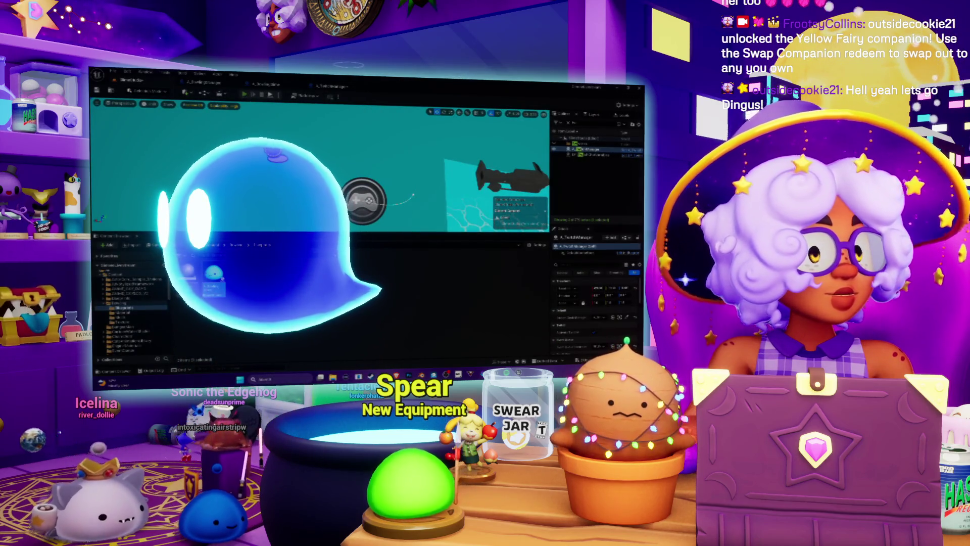
Play-test the level with Alt+P, stop it, and open C_Simone_v5 from the Outliner
key(alt+p)
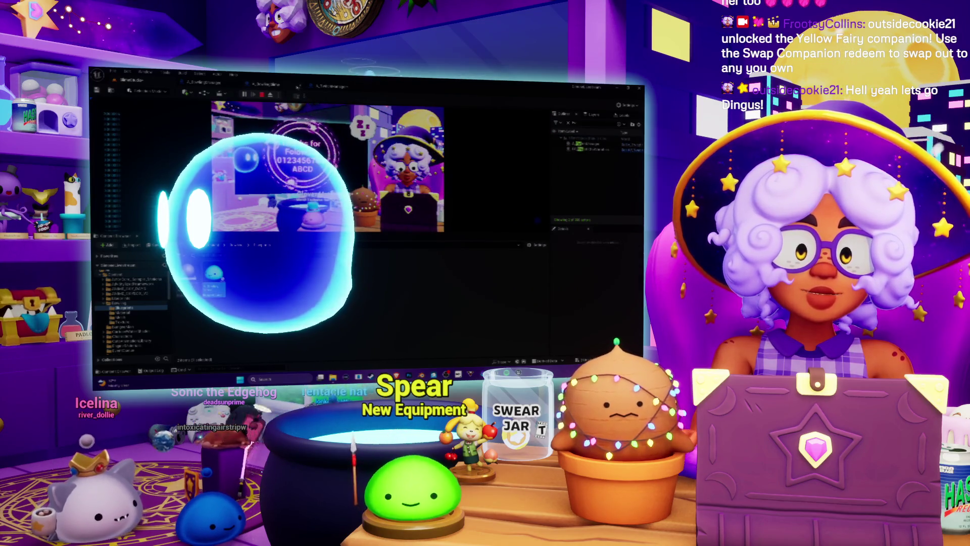
click(262, 95)
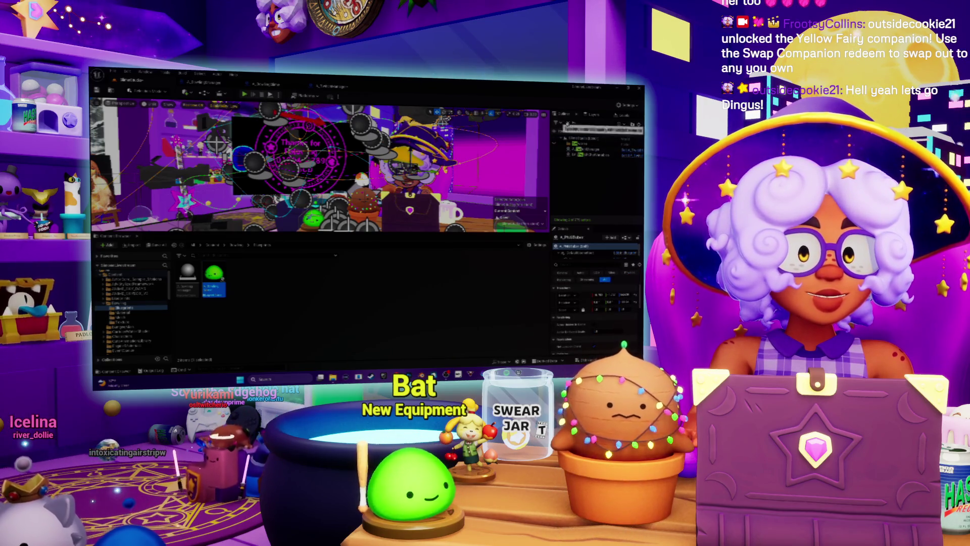
key(BackSpace)
scroll(596, 181, down, 3)
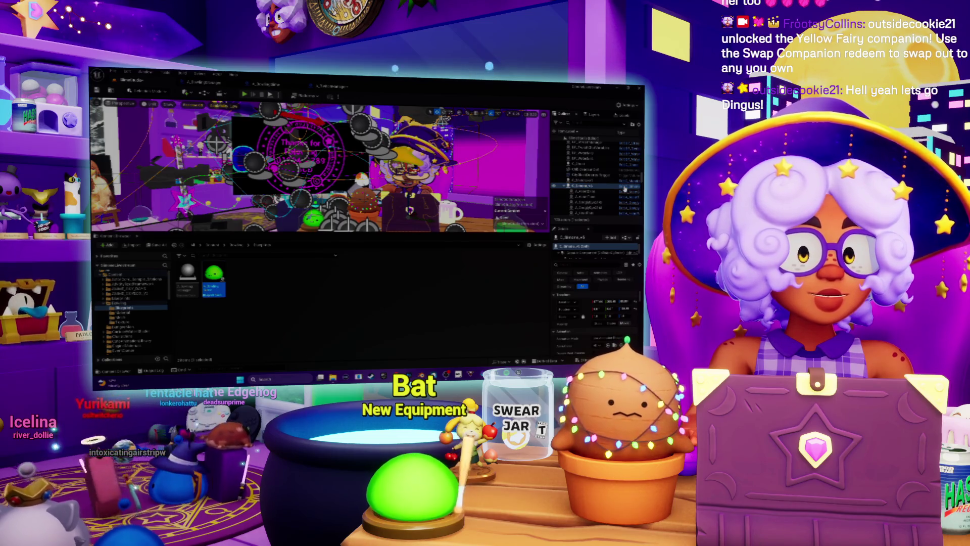
click(625, 186)
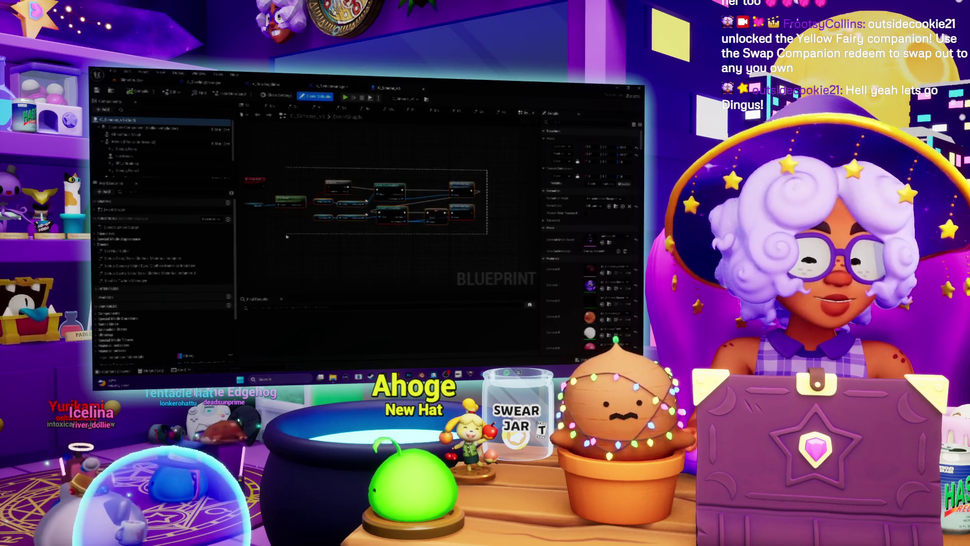
Delete the old event graph nodes and find references to the selected component
key(Delete)
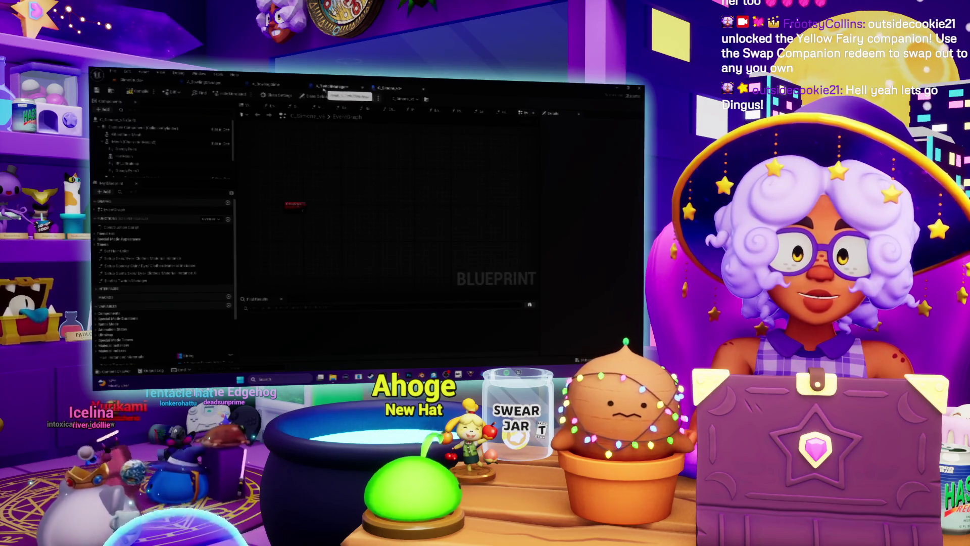
right_click(130, 150)
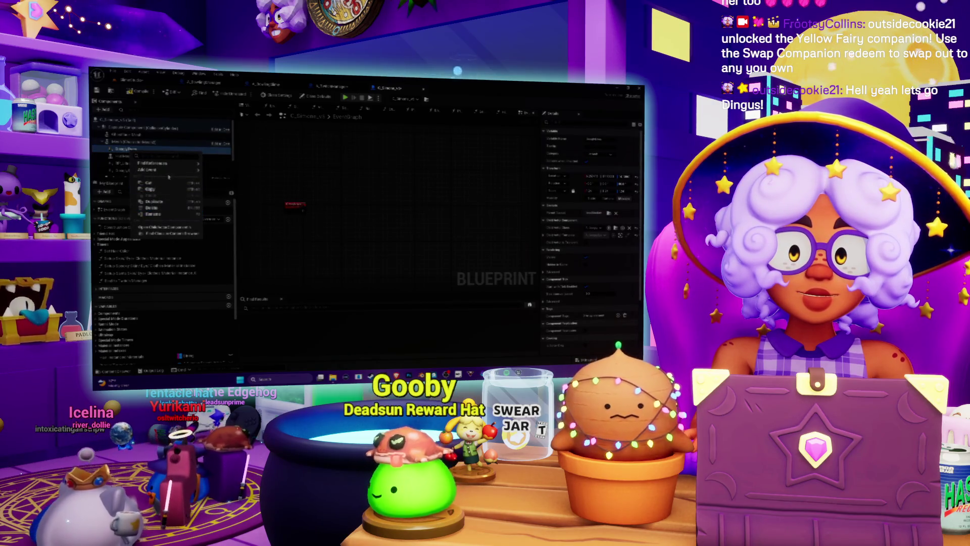
mouse_move(171, 165)
click(221, 167)
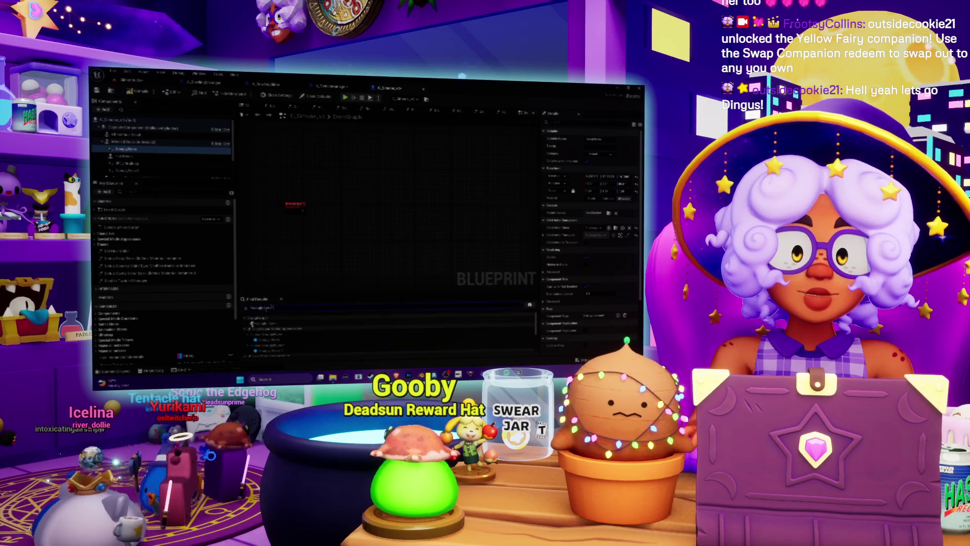
Review the component's references in PNGTuber Mode and Low Poly Appearance, then reparent it in Components
double_click(264, 328)
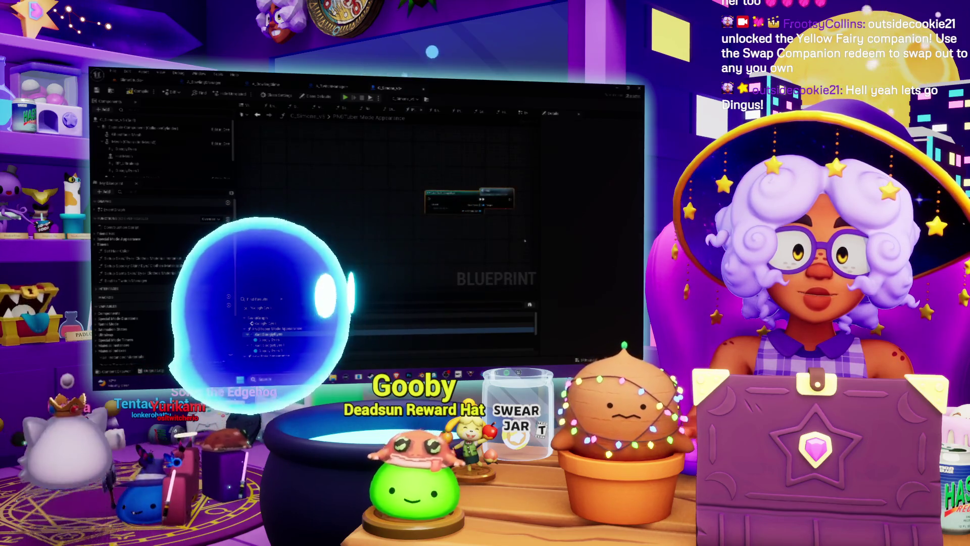
click(268, 336)
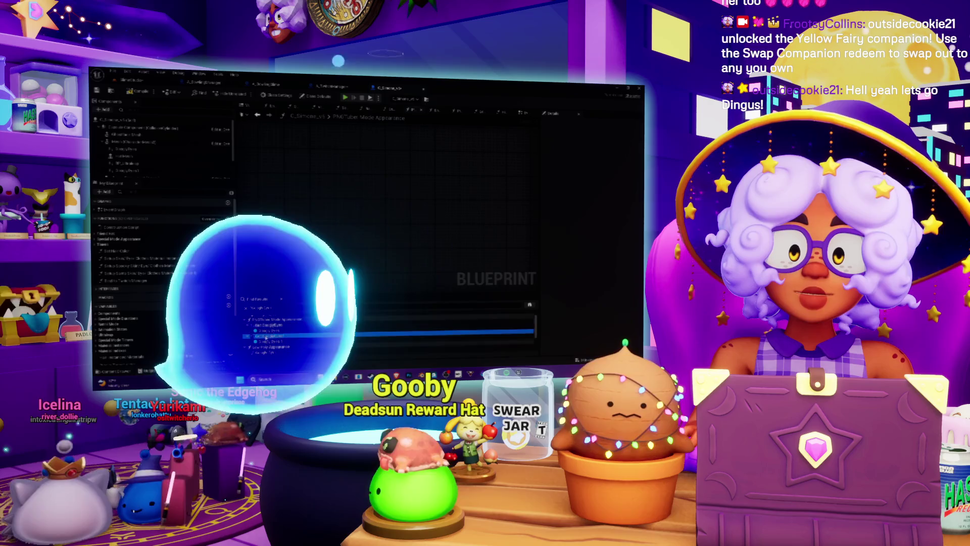
double_click(267, 343)
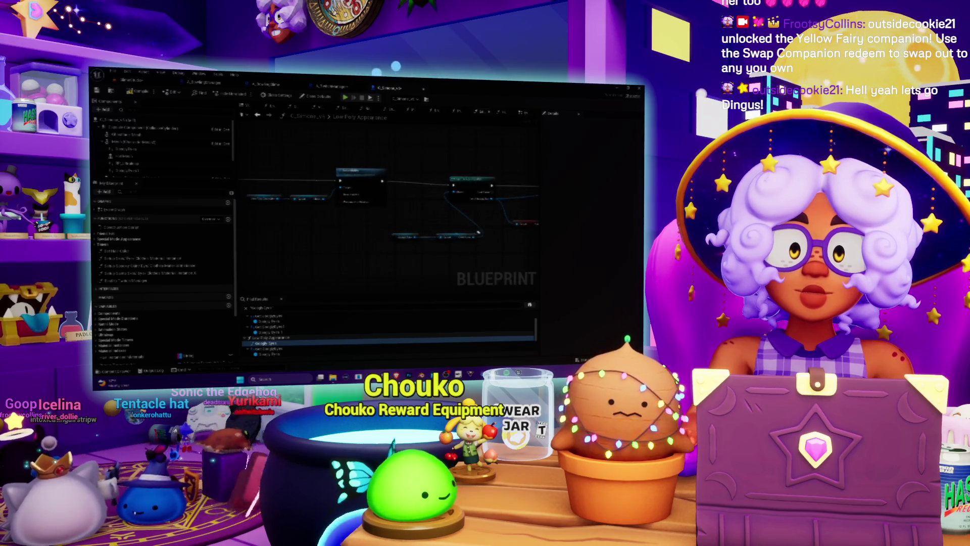
scroll(518, 155, down, 2)
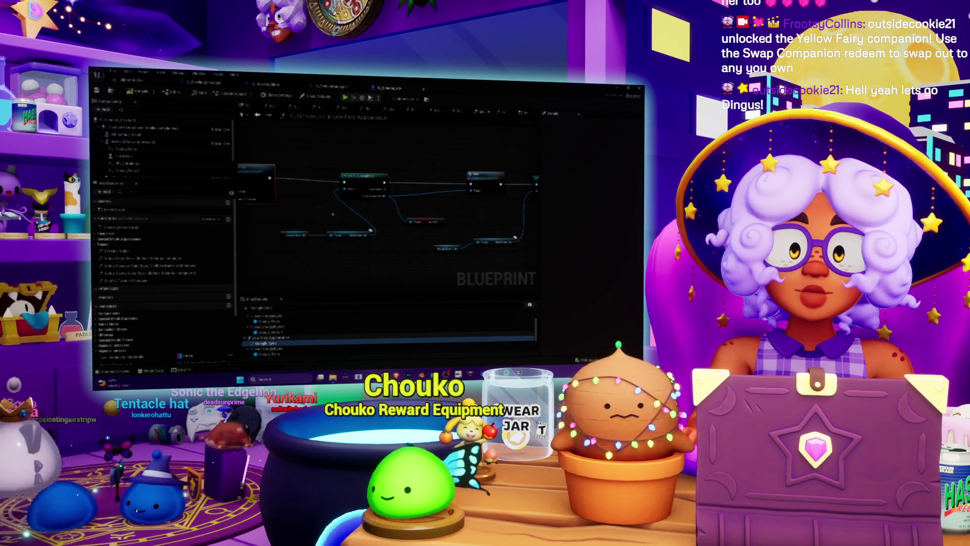
drag(322, 159, 416, 269)
scroll(427, 233, up, 2)
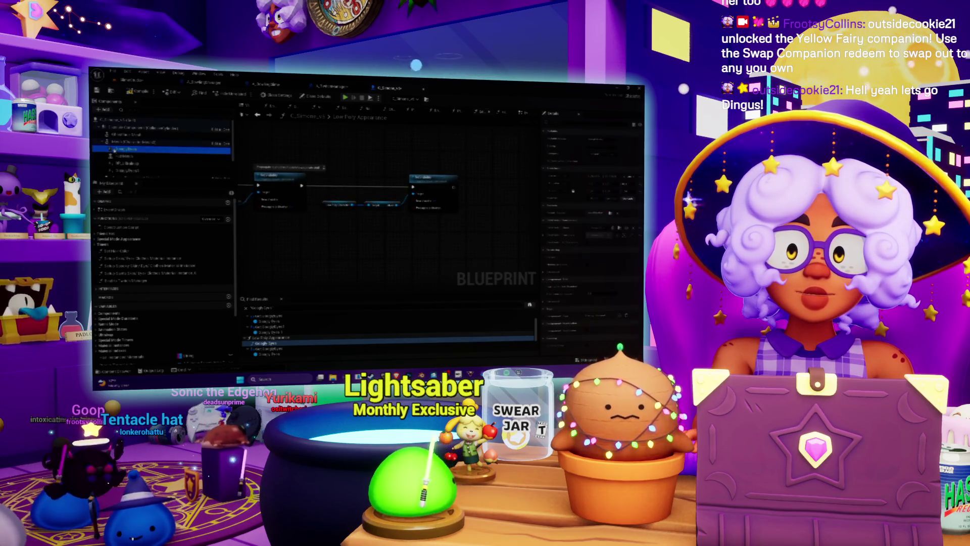
drag(127, 154, 130, 150)
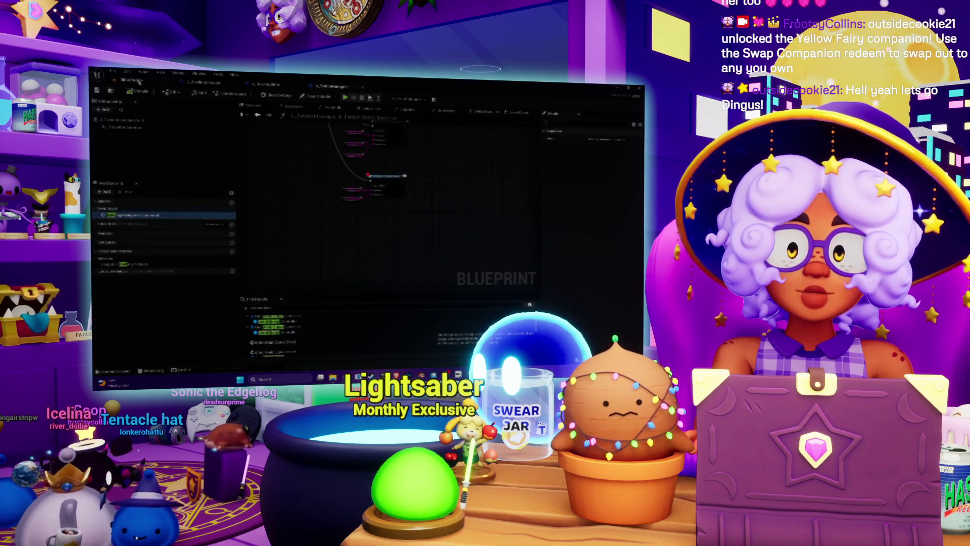
Close the C_Simone_v5 Blueprint editor with Ctrl+W
key(ctrl+w)
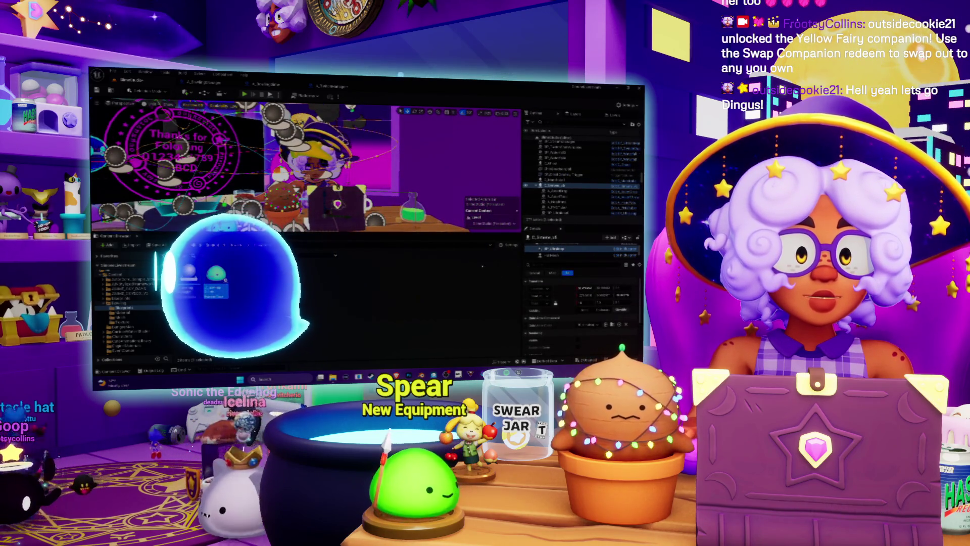
Save the modified assets and browse to the Characters folder
key(ctrl+shift+s)
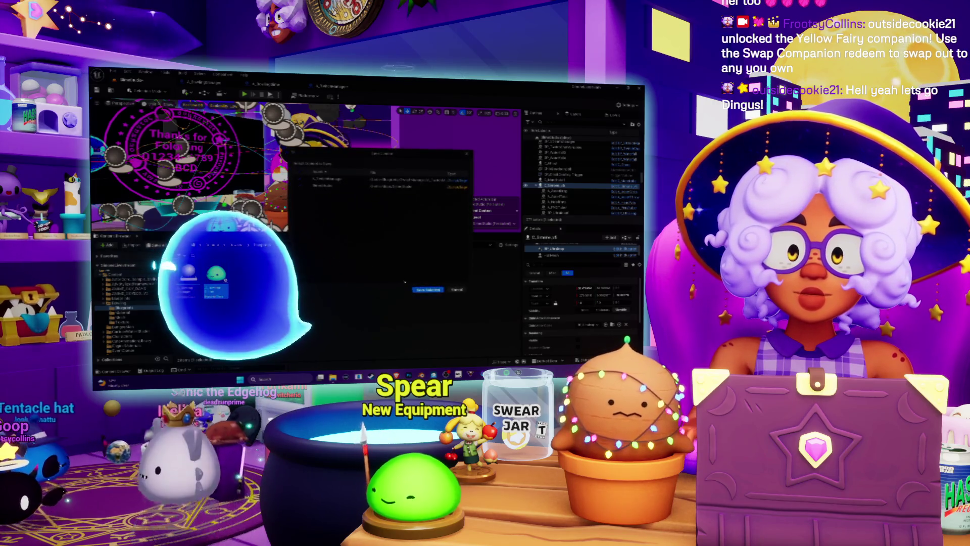
click(431, 290)
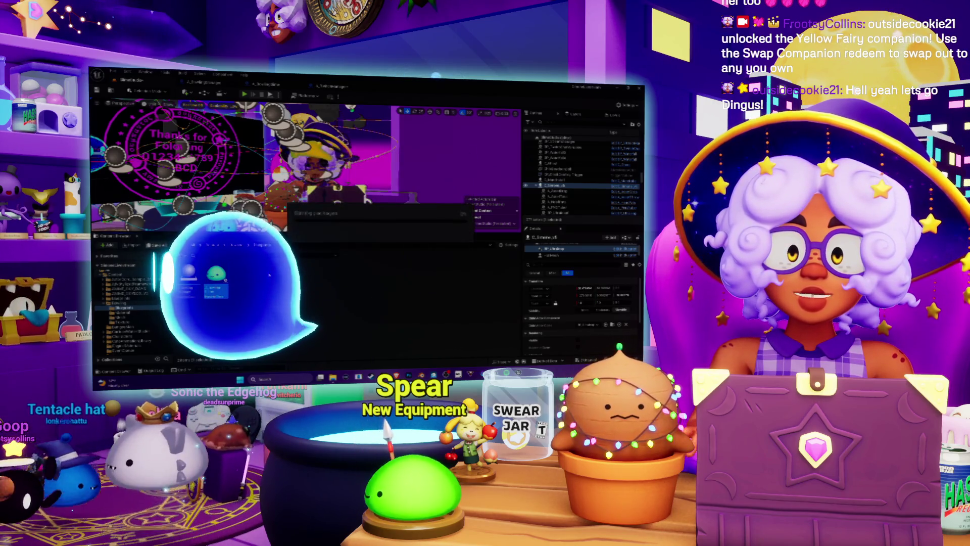
click(237, 245)
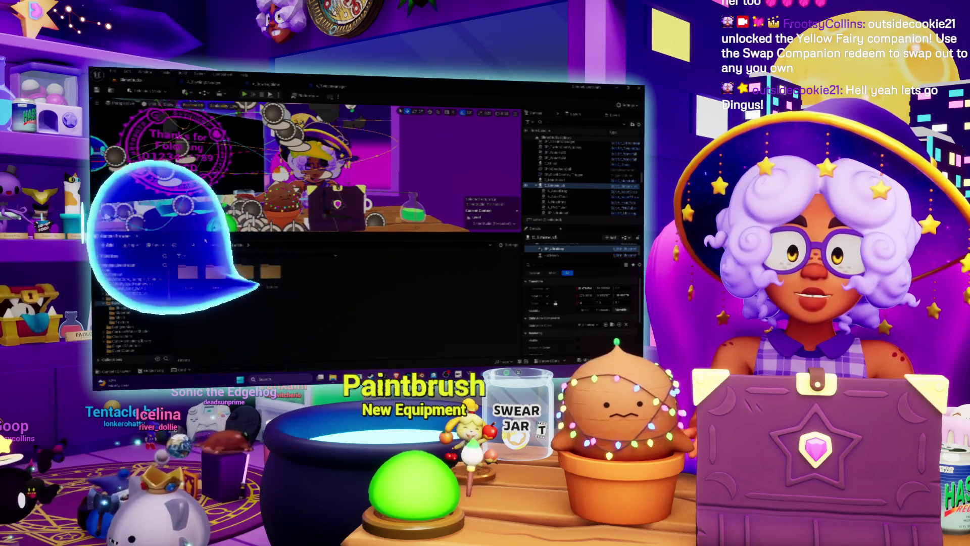
click(137, 300)
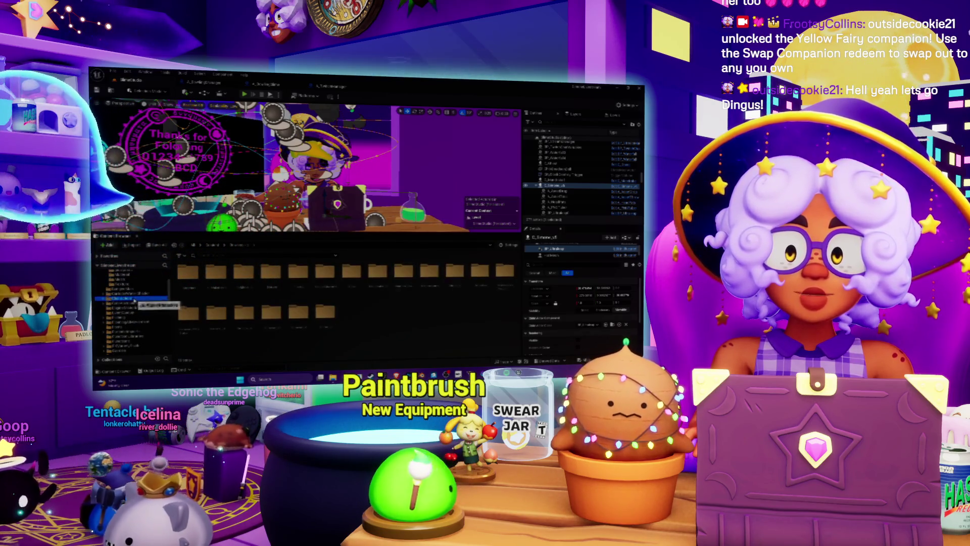
Open the Prototyping level from the level assets folder
scroll(131, 303, down, 1)
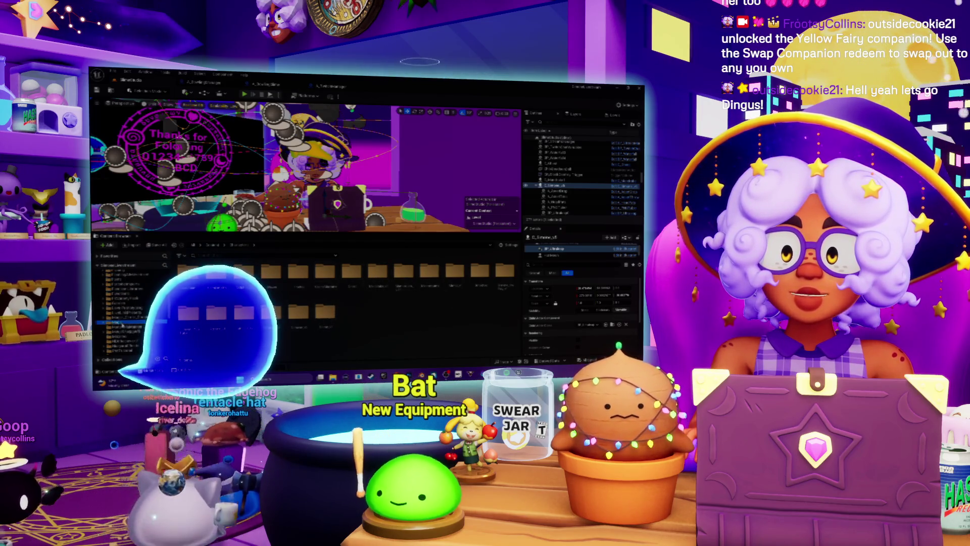
click(121, 324)
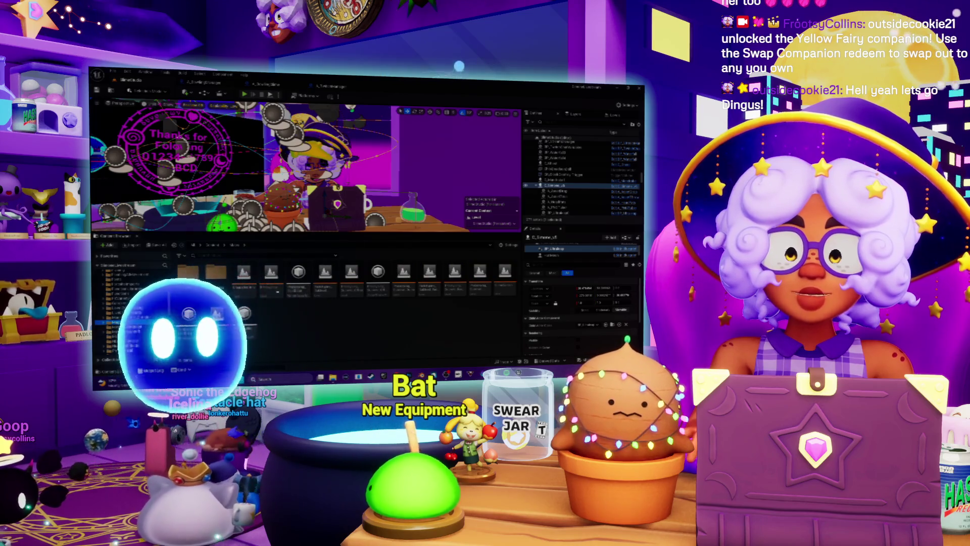
double_click(270, 273)
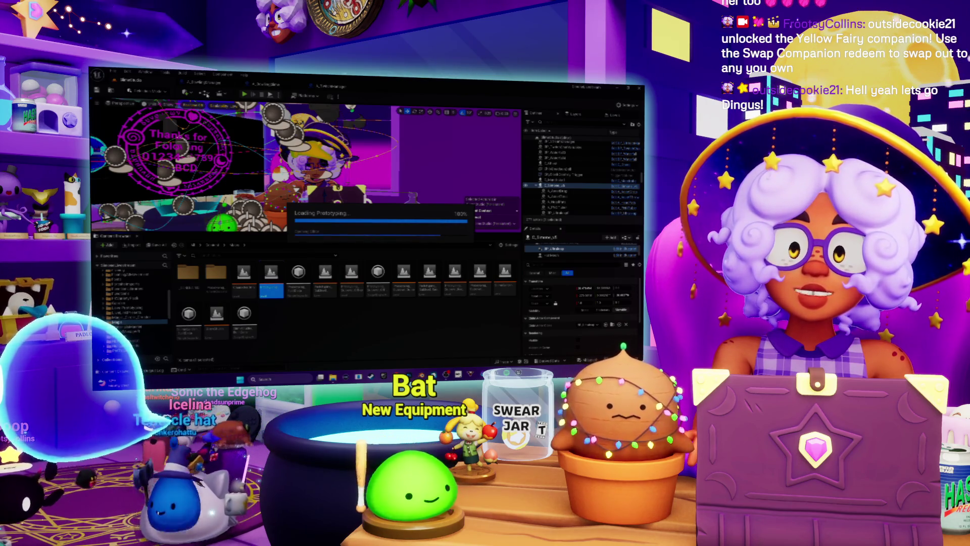
click(203, 94)
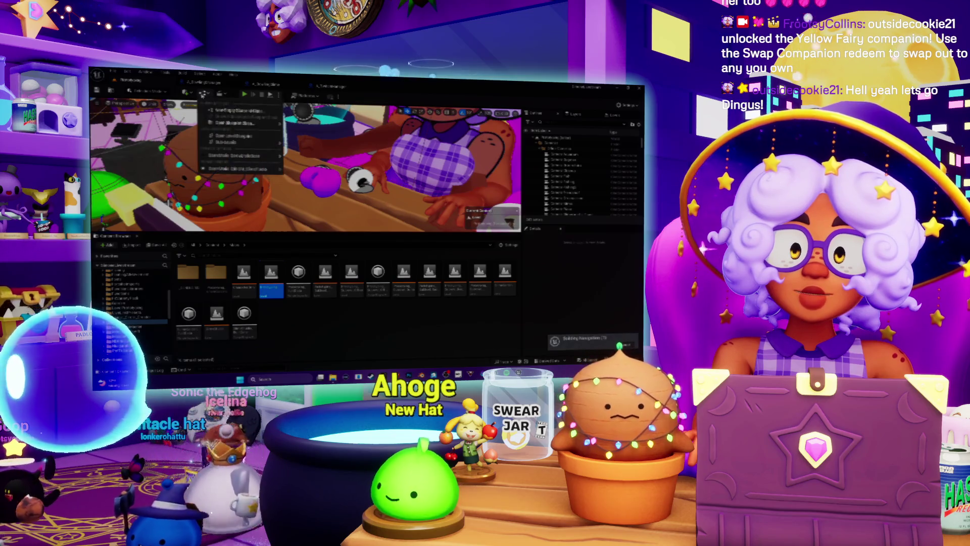
Open the Prototyping map's Level Blueprint from the Blueprints dropdown
click(230, 136)
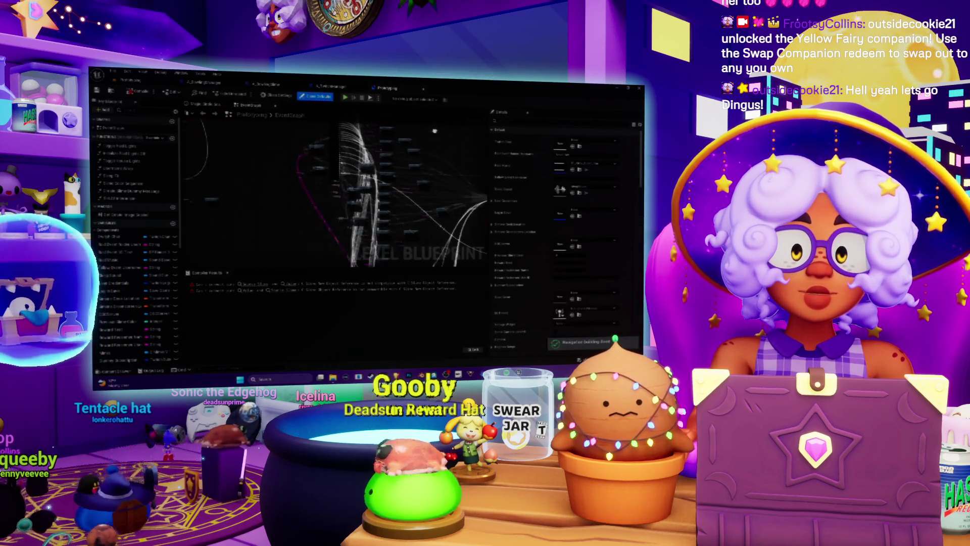
Jump to the compile error's node and select the FIND node with its two linked nodes
click(257, 286)
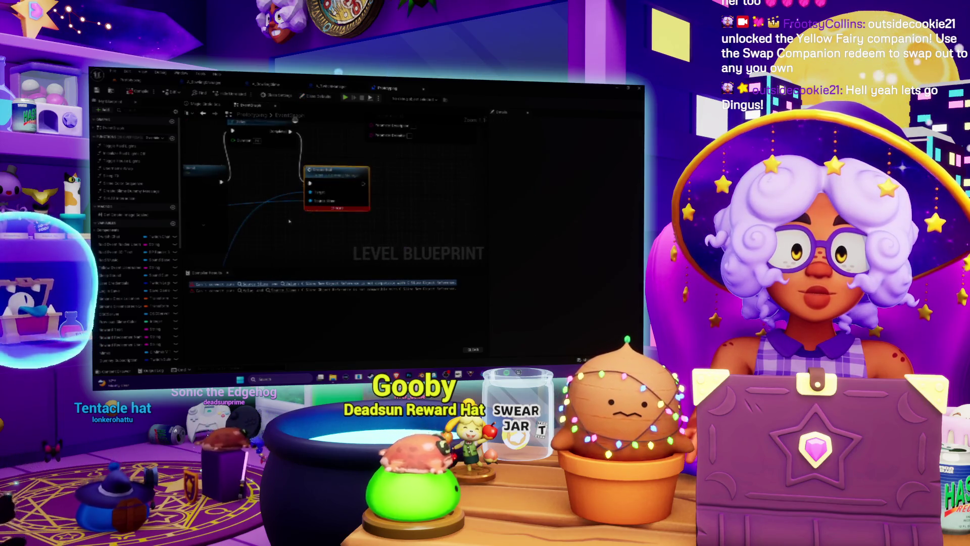
scroll(289, 221, down, 4)
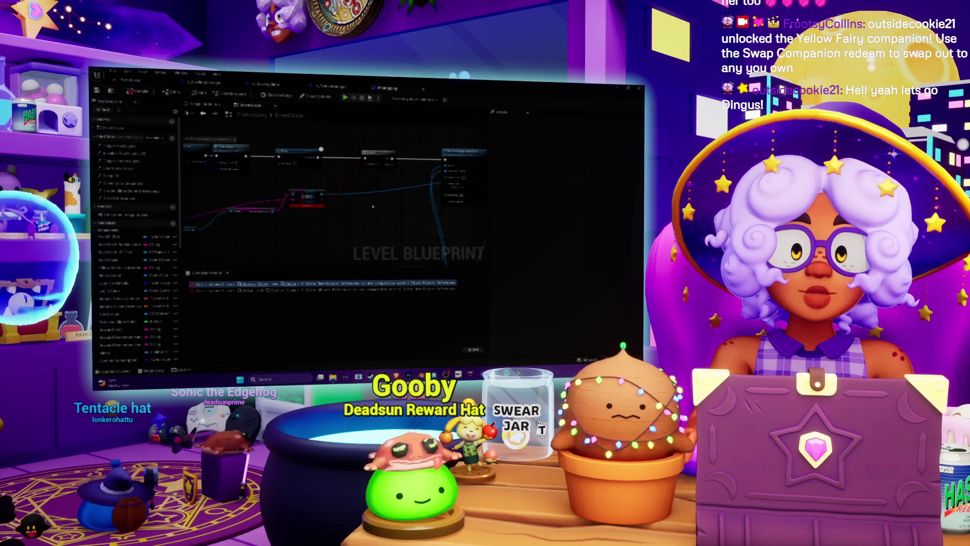
scroll(373, 206, up, 3)
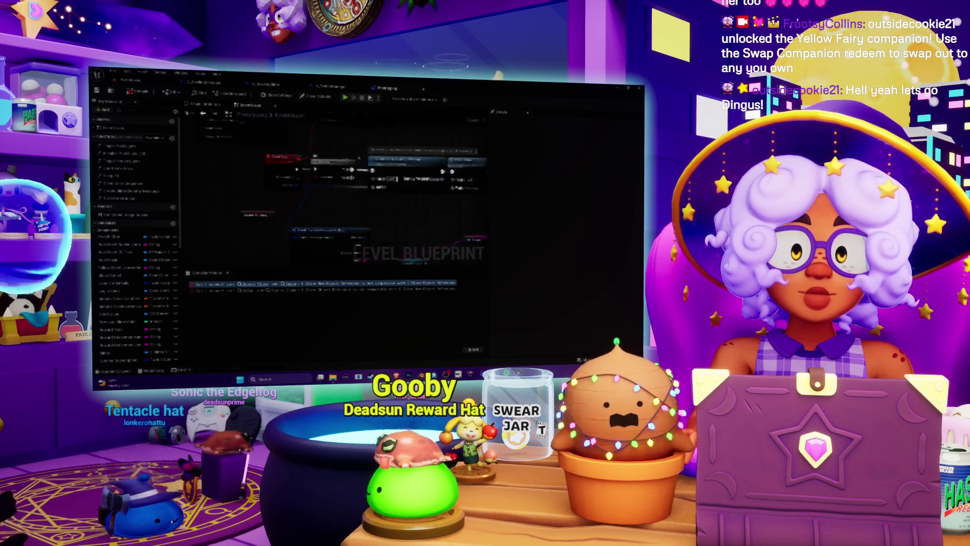
scroll(334, 192, up, 4)
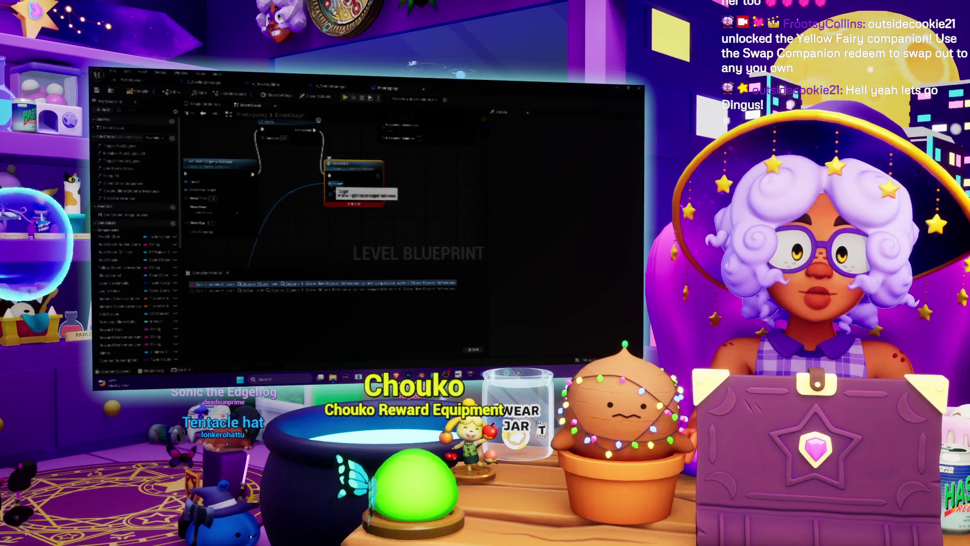
scroll(336, 192, down, 5)
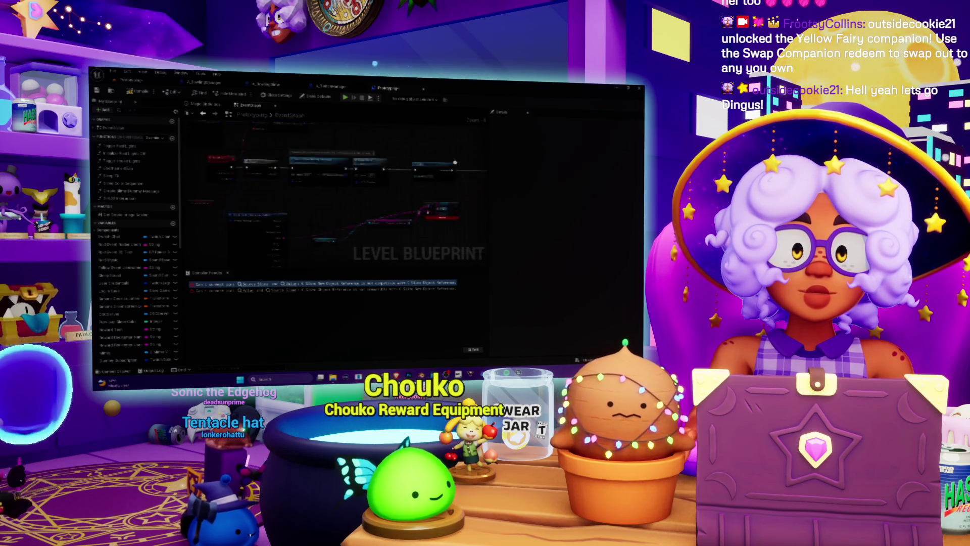
scroll(336, 192, up, 2)
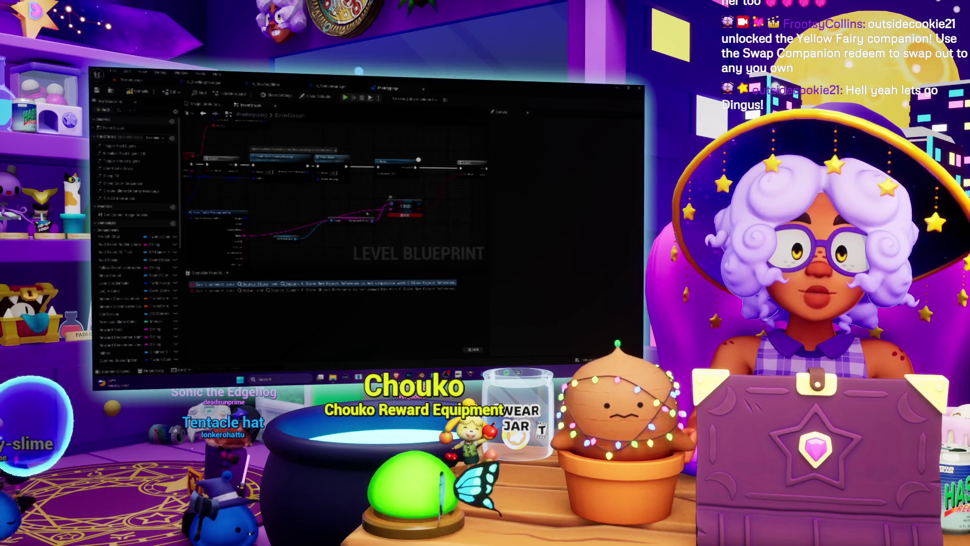
mouse_move(284, 205)
mouse_down()
mouse_move(399, 233)
mouse_move(368, 224)
mouse_up()
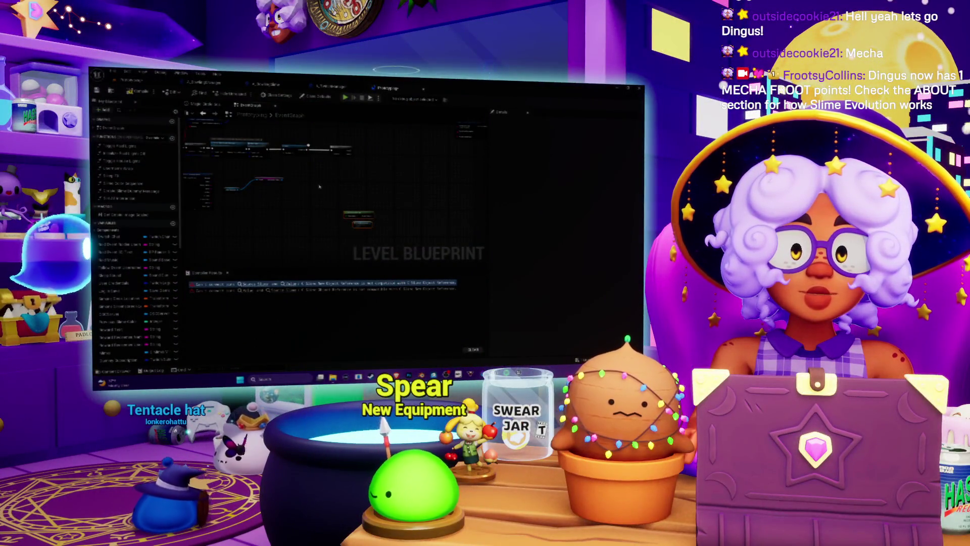
Delete the broken node group and inspect the remaining large node
drag(363, 184, 366, 212)
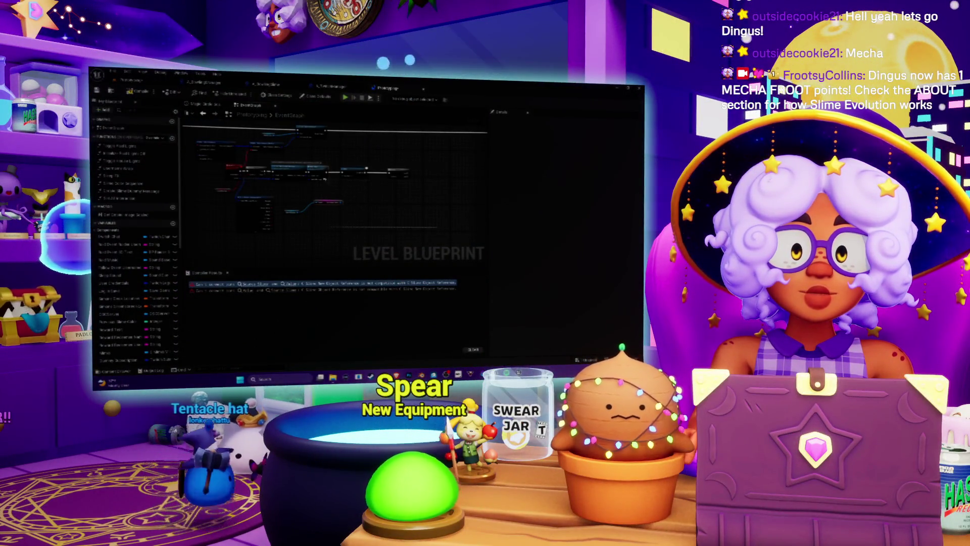
drag(290, 163, 289, 163)
key(Delete)
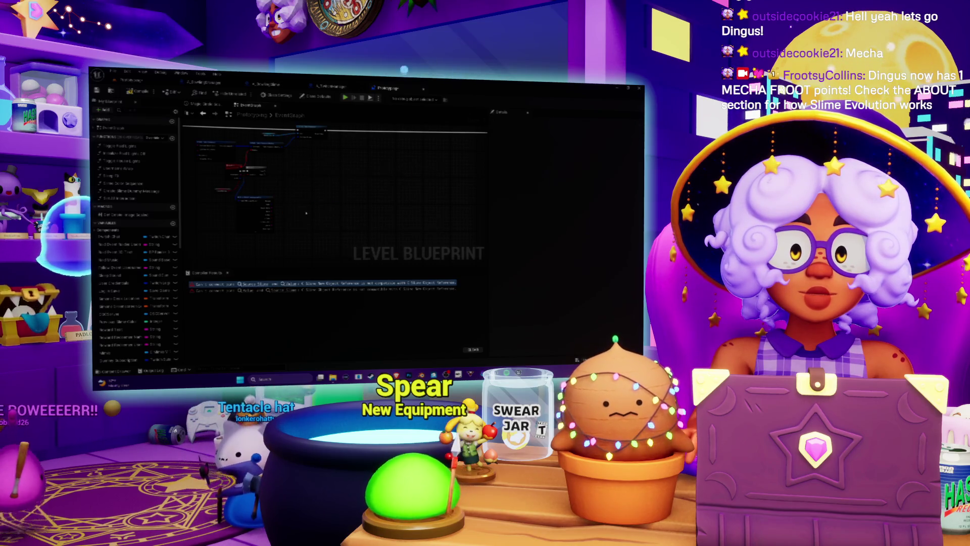
scroll(306, 213, up, 2)
click(283, 190)
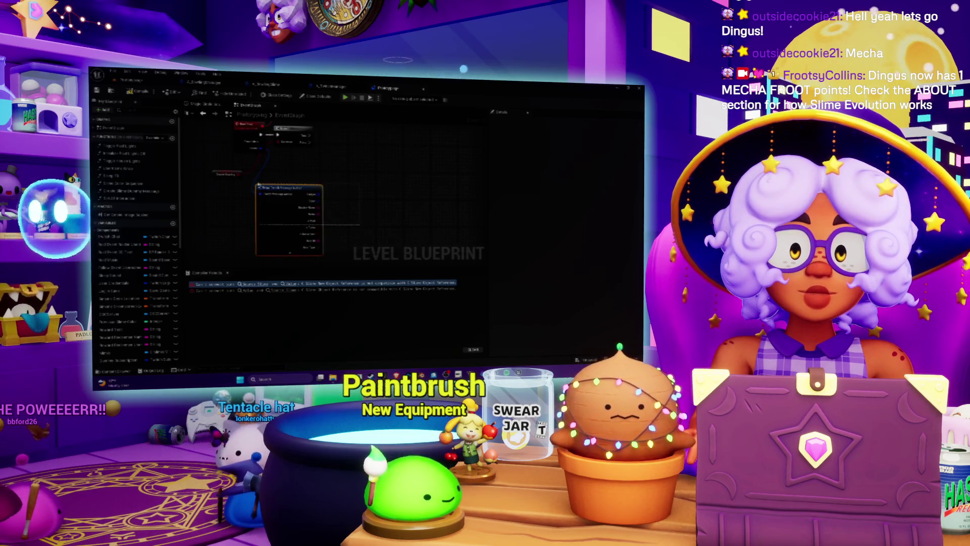
scroll(261, 217, down, 6)
scroll(261, 217, down, 3)
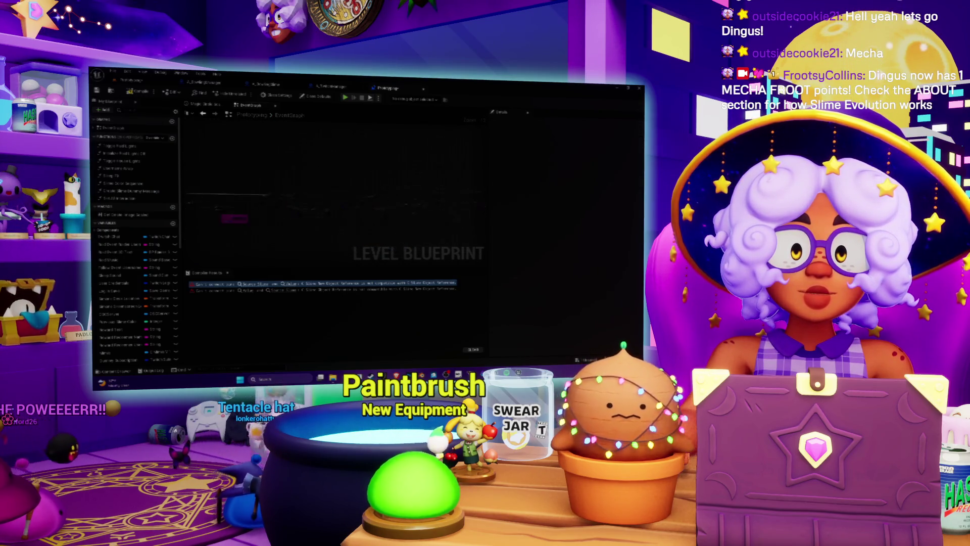
scroll(261, 217, up, 2)
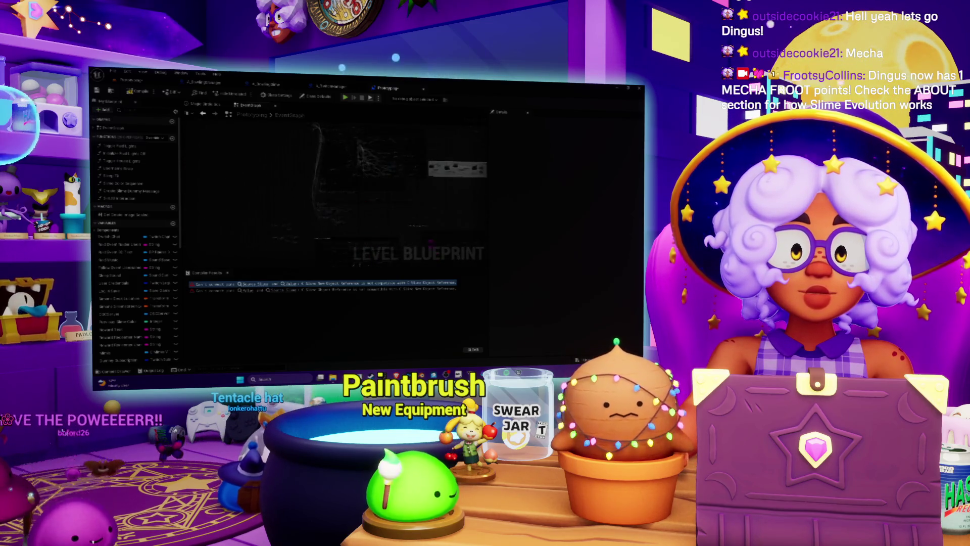
scroll(129, 313, down, 5)
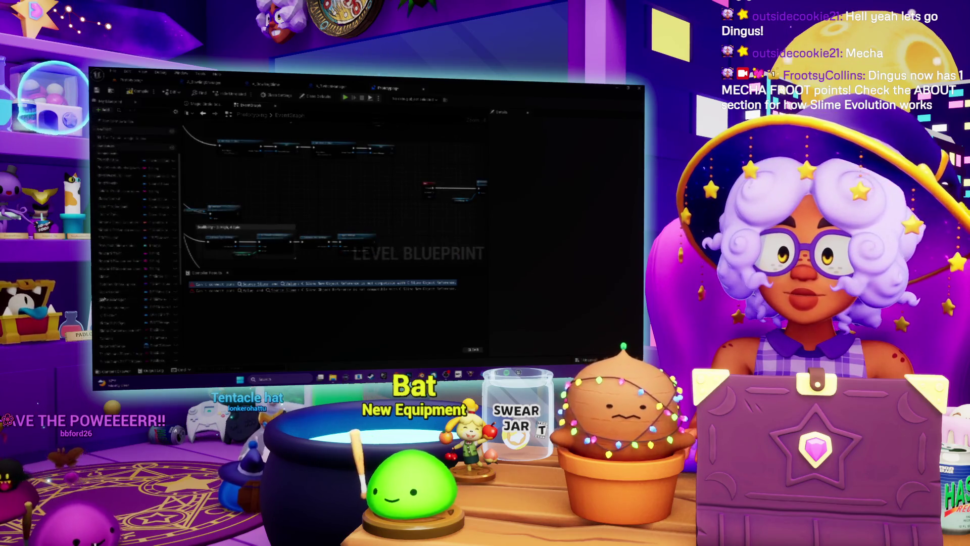
Find references to LL Preset, inspect Set LL Preset, then close the Prototyping blueprint
right_click(109, 272)
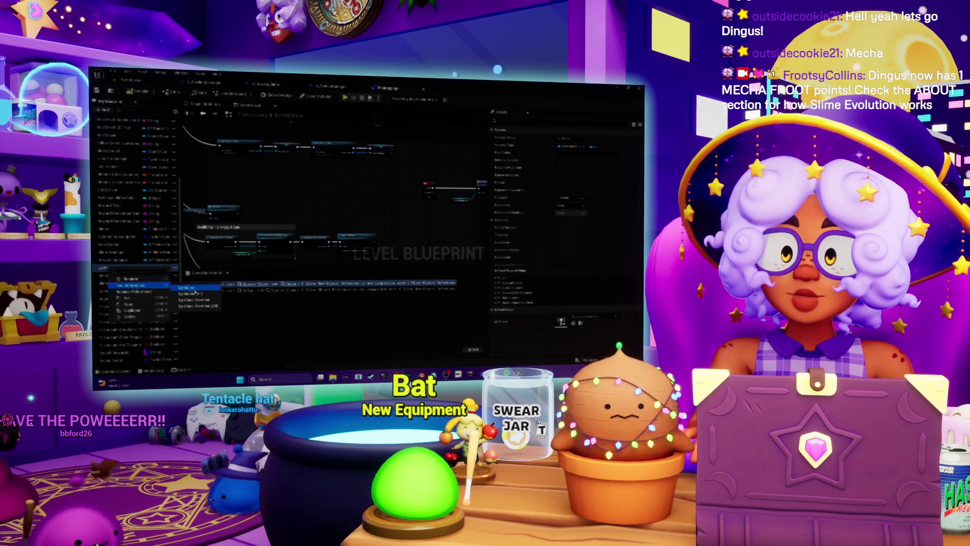
click(216, 321)
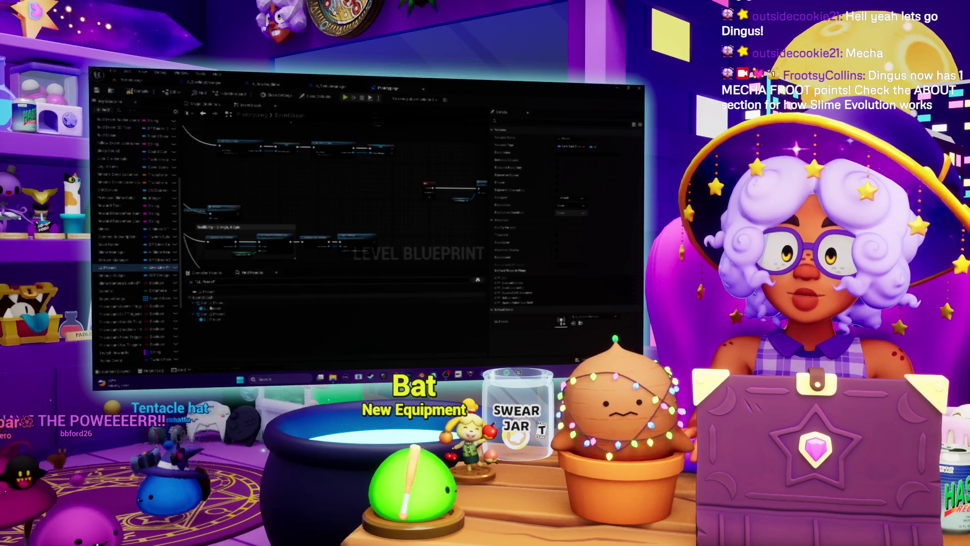
double_click(211, 303)
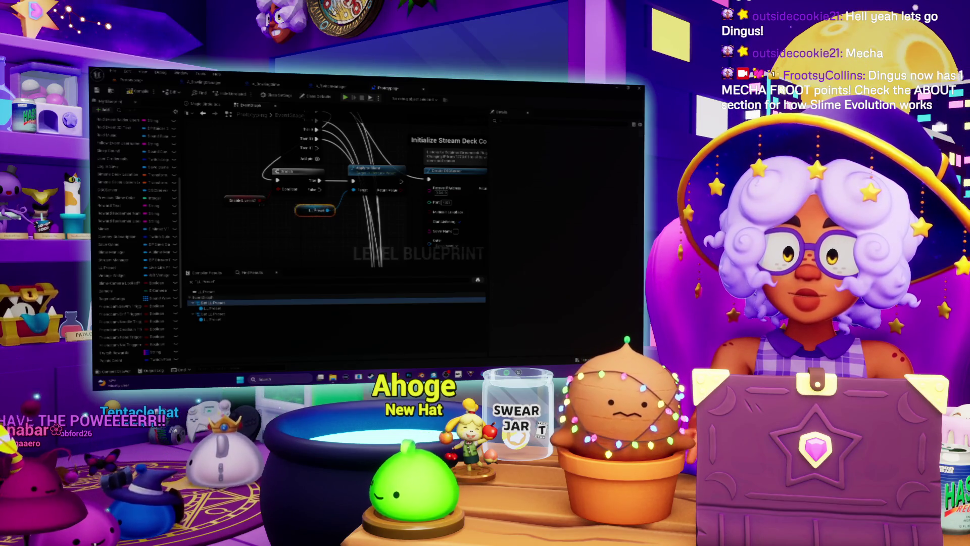
scroll(111, 324, down, 5)
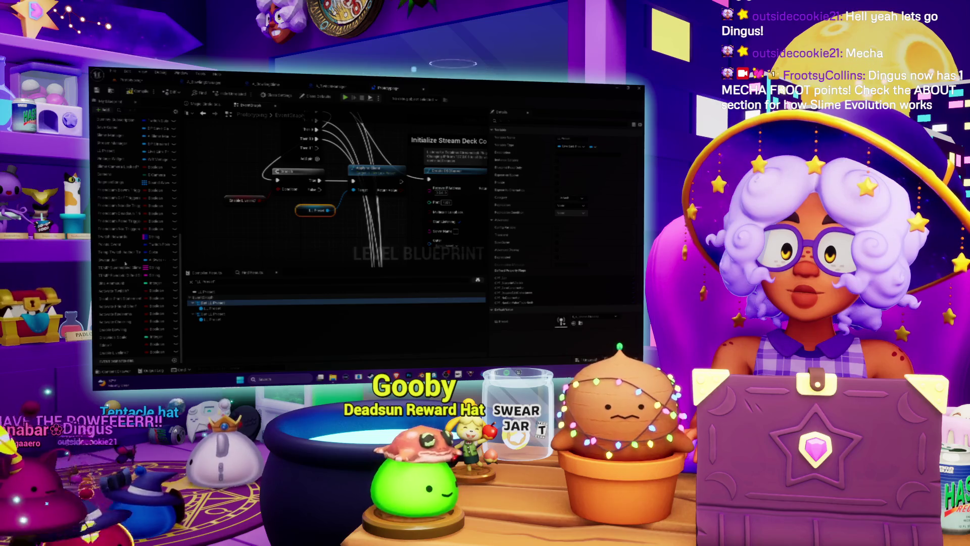
click(109, 353)
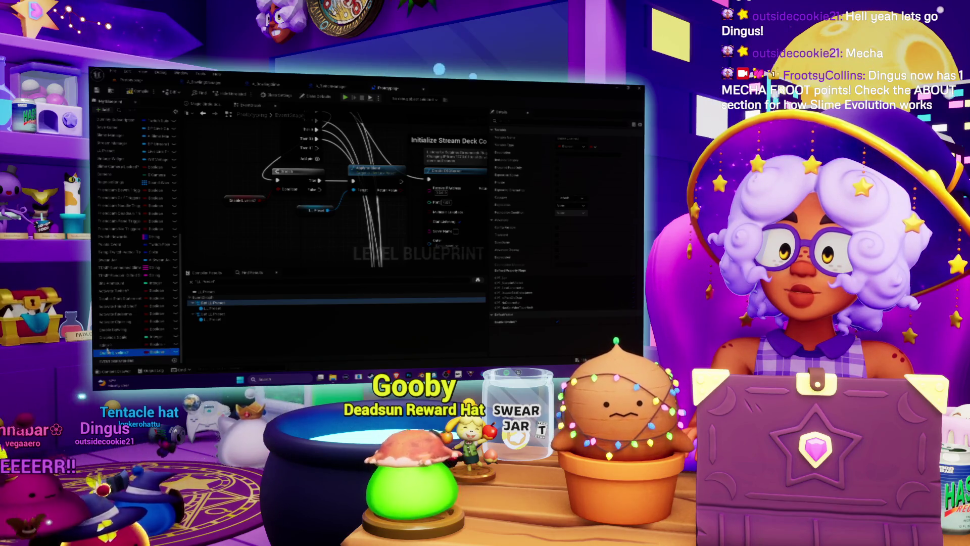
click(303, 209)
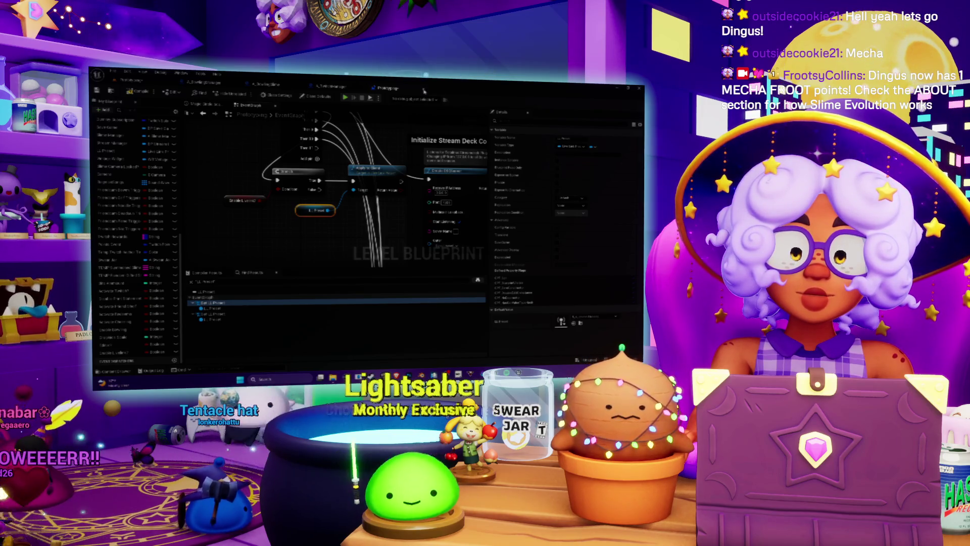
click(424, 91)
click(143, 82)
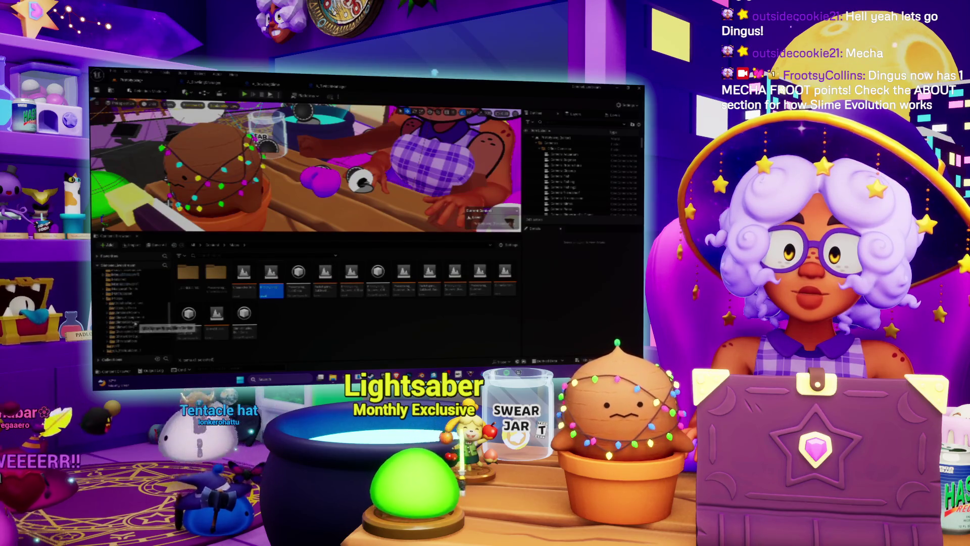
Open the SlimeStudio level, answer the save prompt, and switch to Spotify
double_click(214, 319)
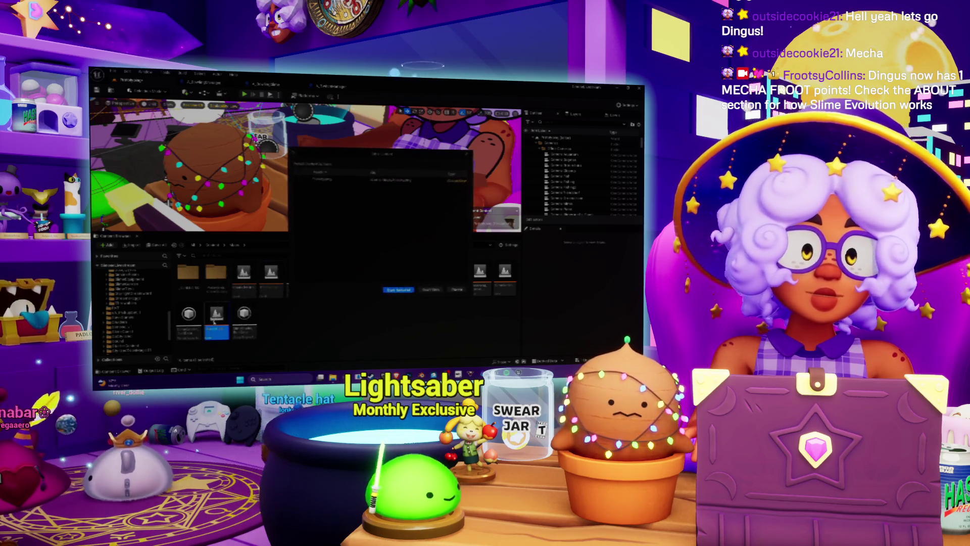
click(398, 290)
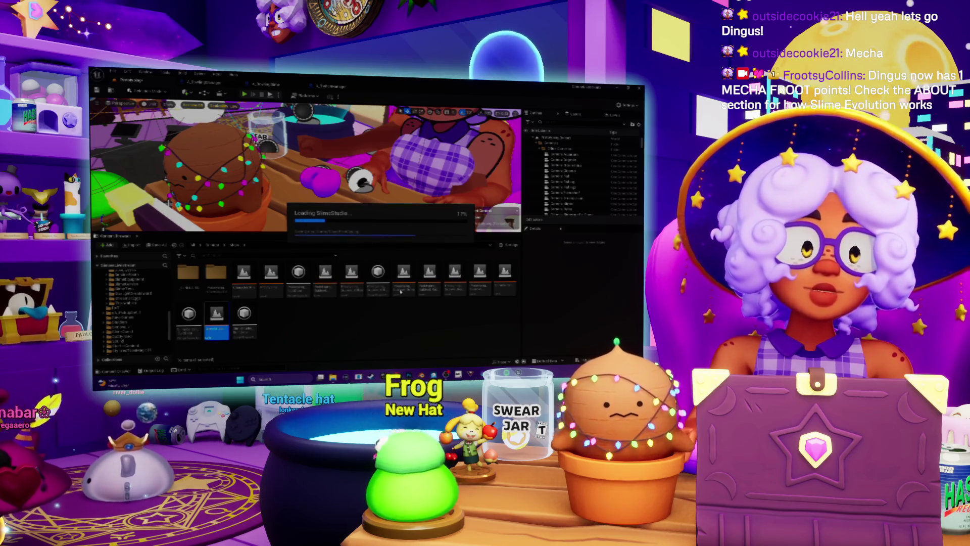
key(alt+Tab)
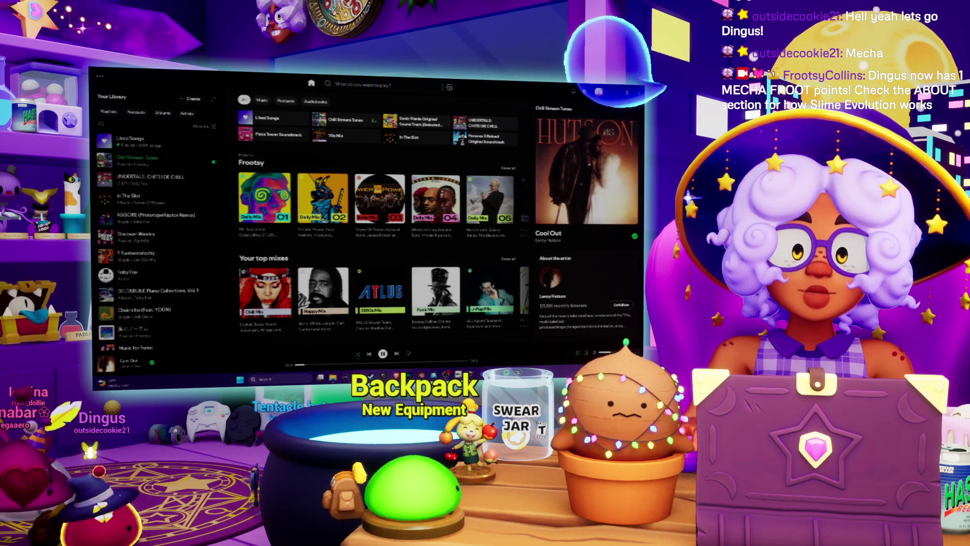
Leave Spotify and return to the Unreal Engine level editor
key(super)
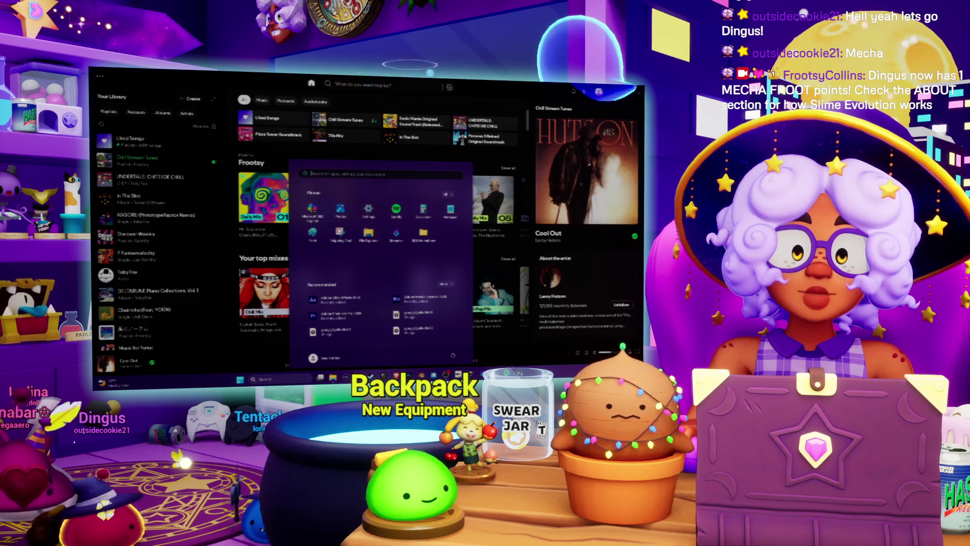
key(alt+Tab)
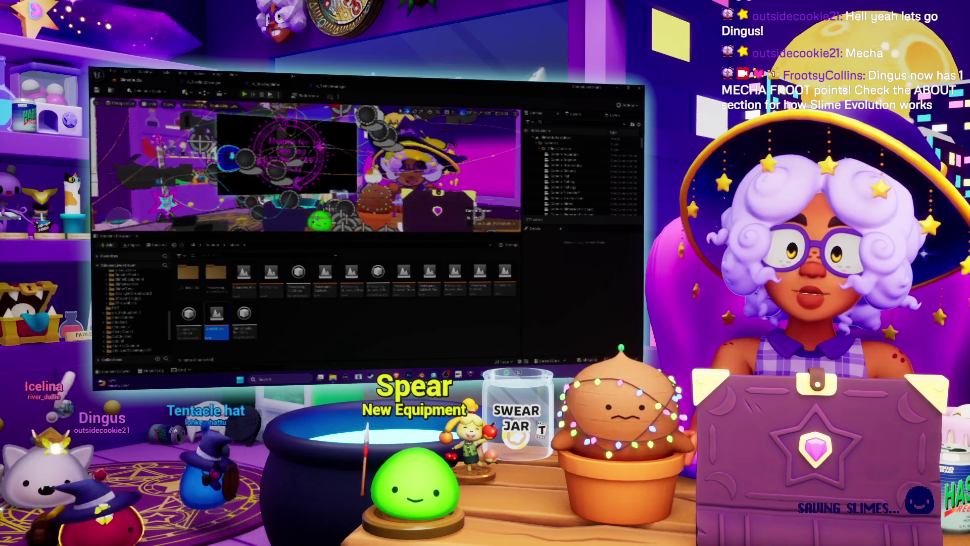
click(202, 94)
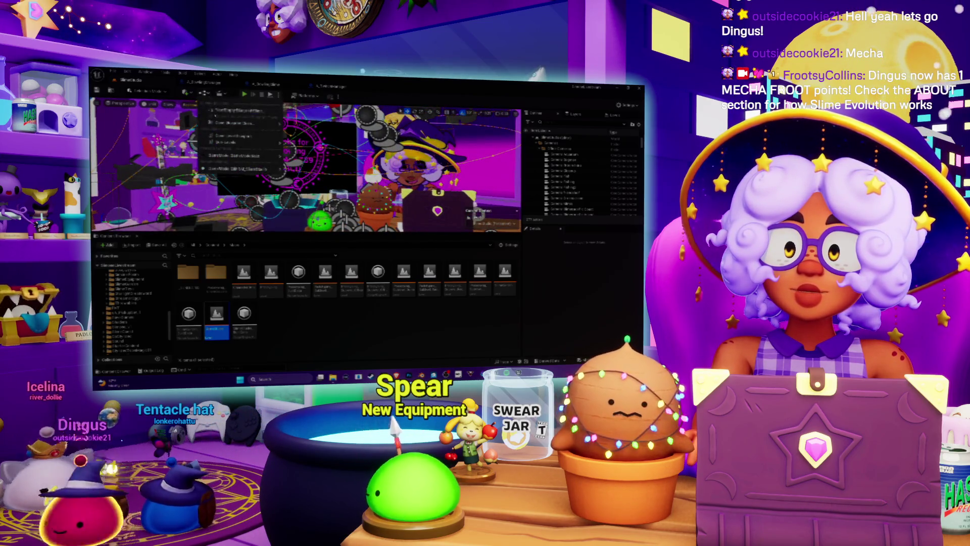
Open the studio Level Blueprint, search actions for 'apply to', and add a new variable
click(227, 146)
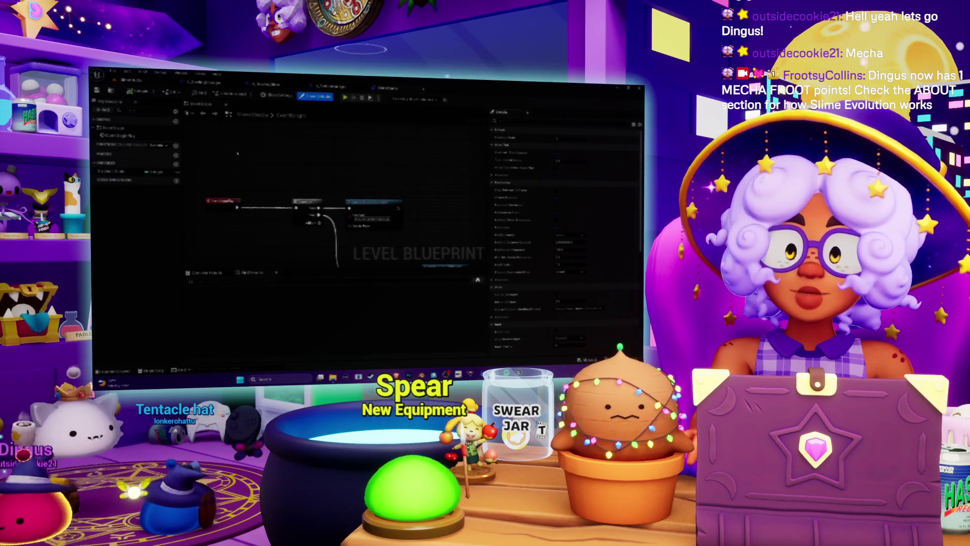
scroll(263, 177, up, 2)
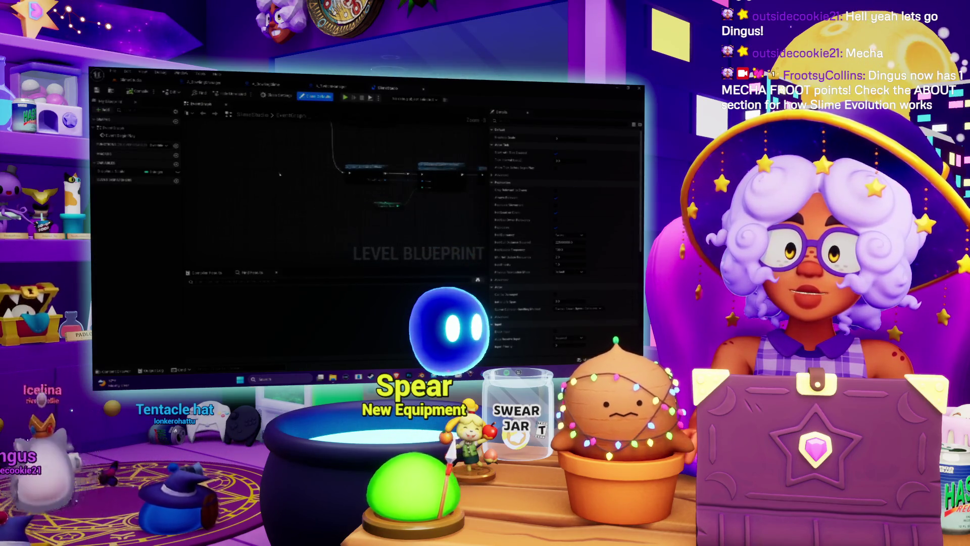
right_click(263, 231)
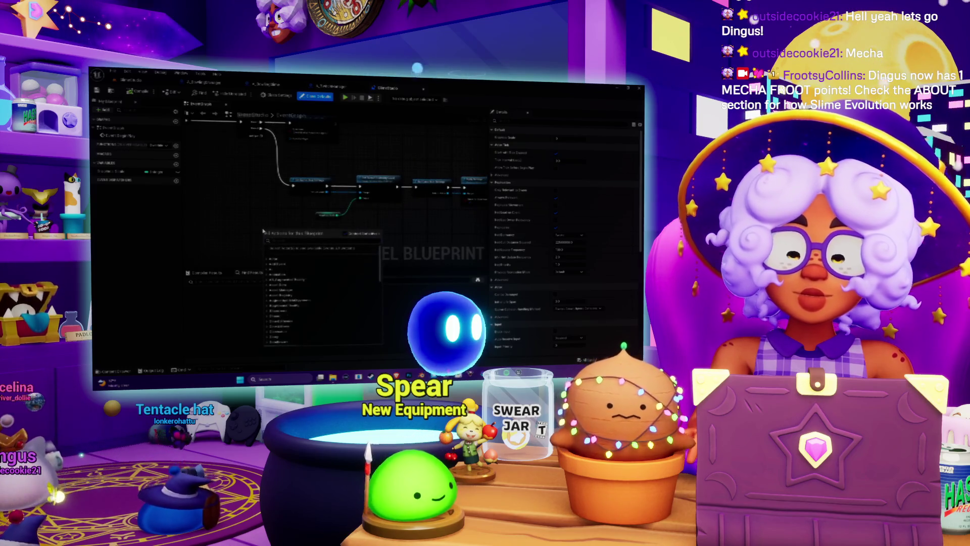
text(apply to)
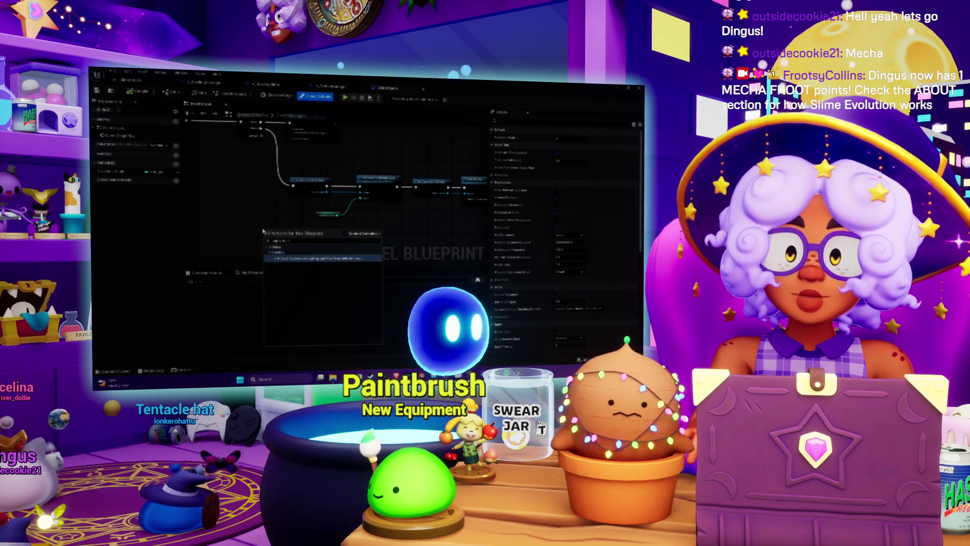
drag(261, 226, 314, 241)
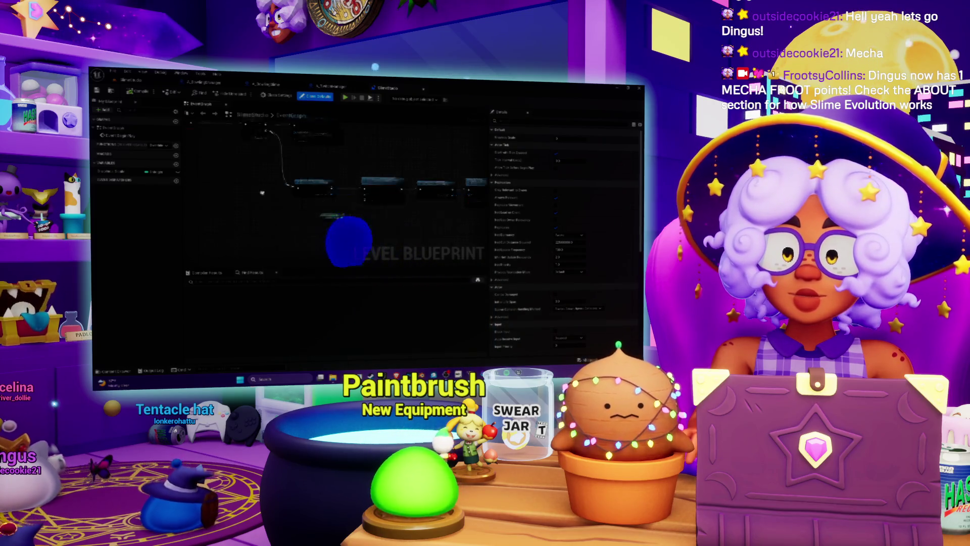
click(176, 165)
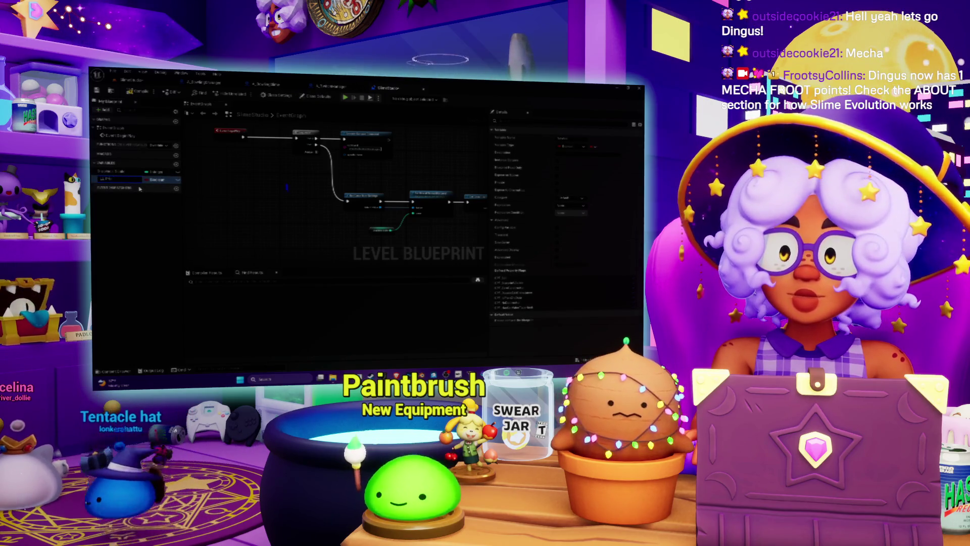
Rename the variable with 'ressed', set its type to Live Link Preset, and place it in the graph
text(ressed)
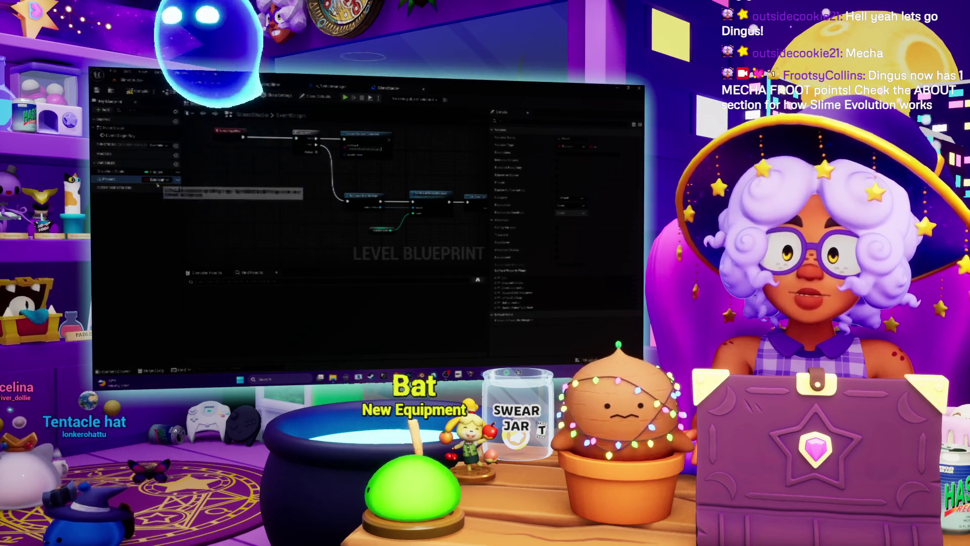
click(157, 179)
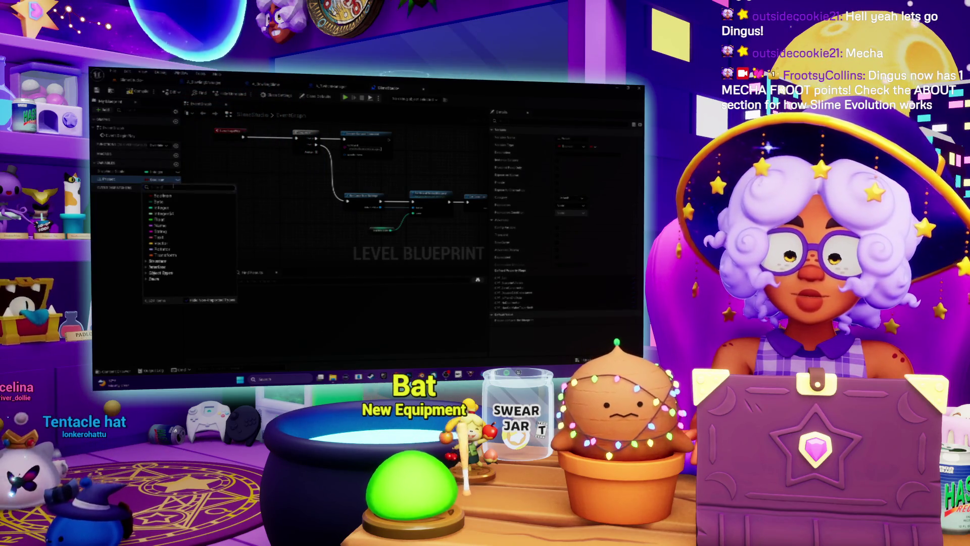
text(link)
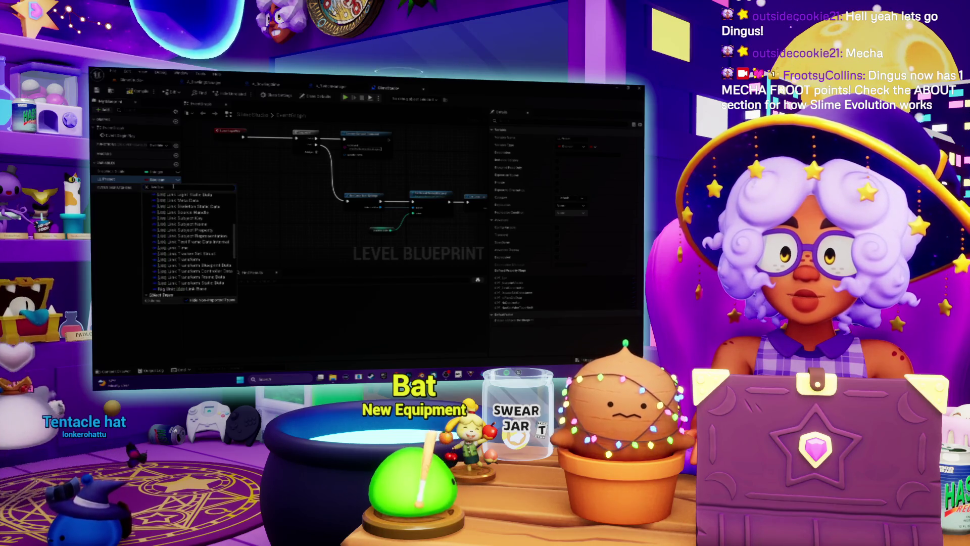
text(reference)
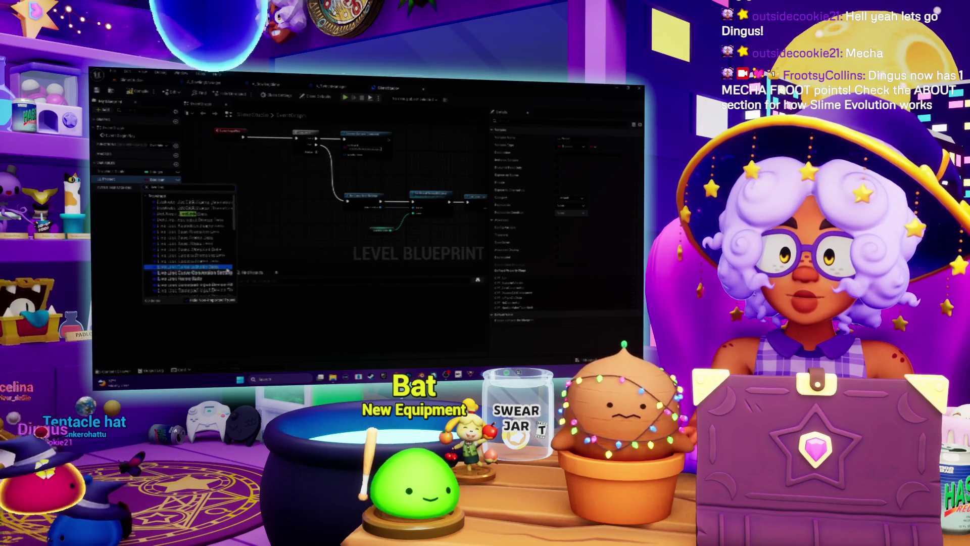
scroll(213, 224, down, 3)
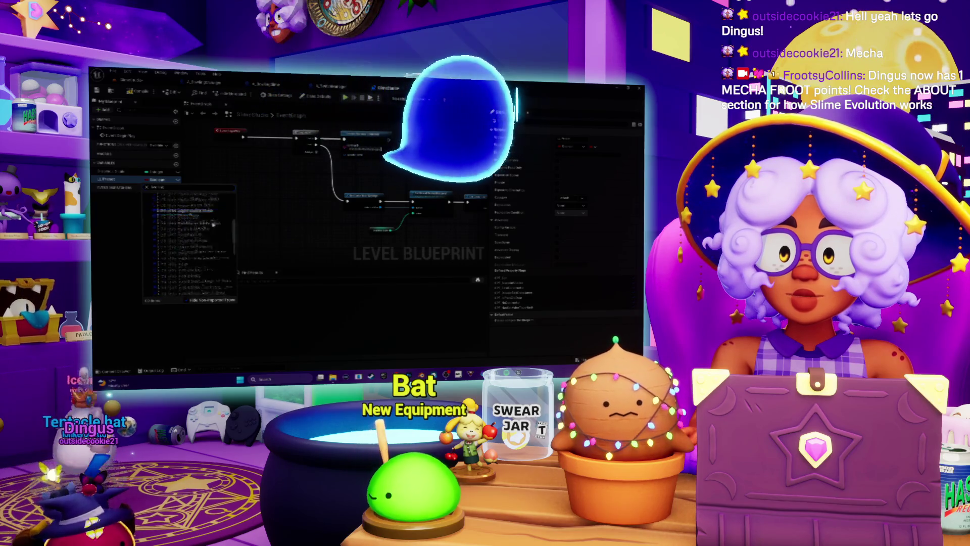
scroll(213, 224, down, 3)
mouse_move(208, 225)
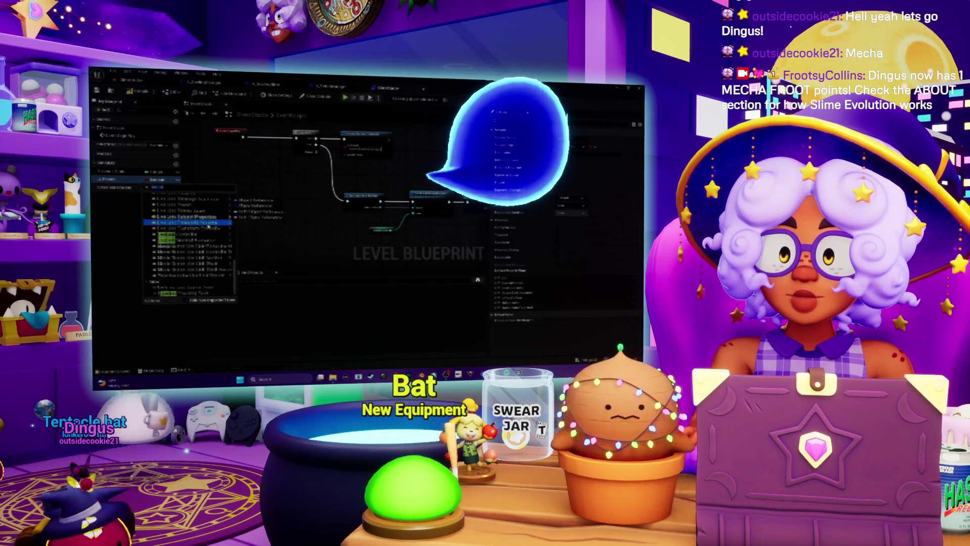
scroll(202, 245, up, 3)
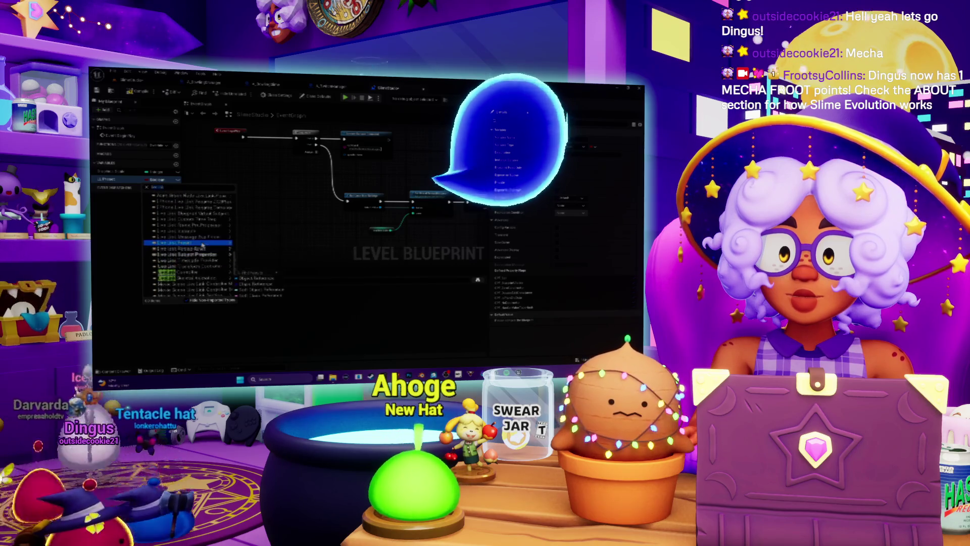
click(202, 244)
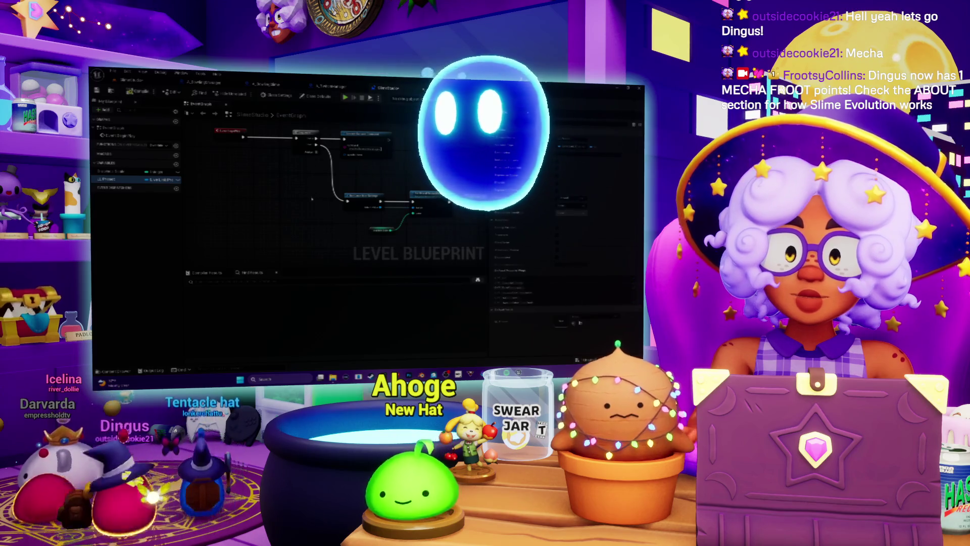
mouse_move(109, 179)
mouse_down()
mouse_move(259, 223)
mouse_move(274, 218)
mouse_up()
Place a Live Link Preset getter in the Level Blueprint and wire it into a new preset function node
click(259, 231)
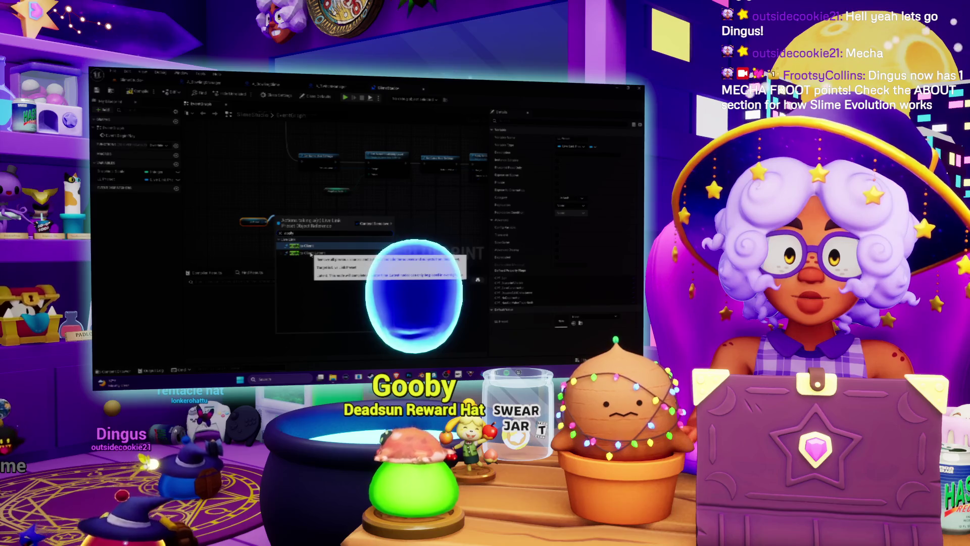
click(310, 254)
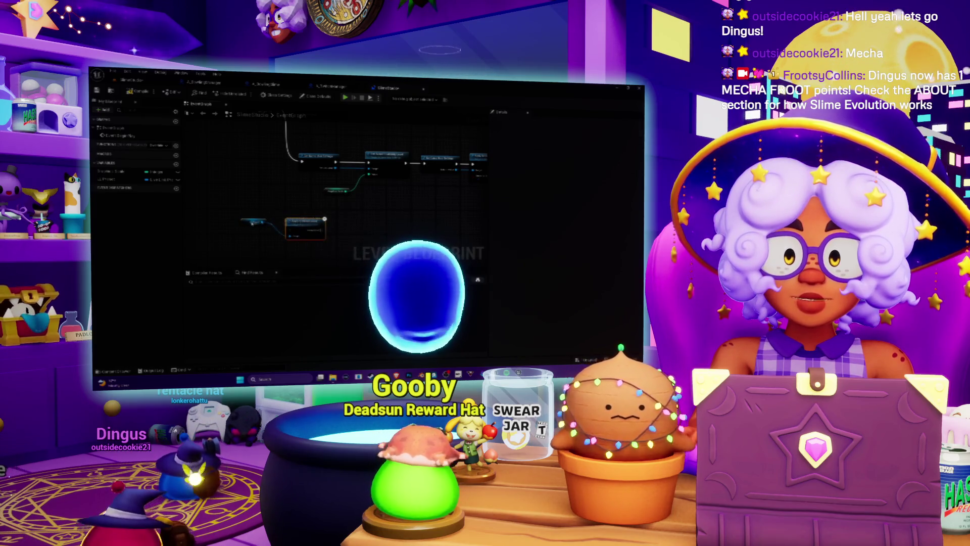
drag(252, 222, 257, 243)
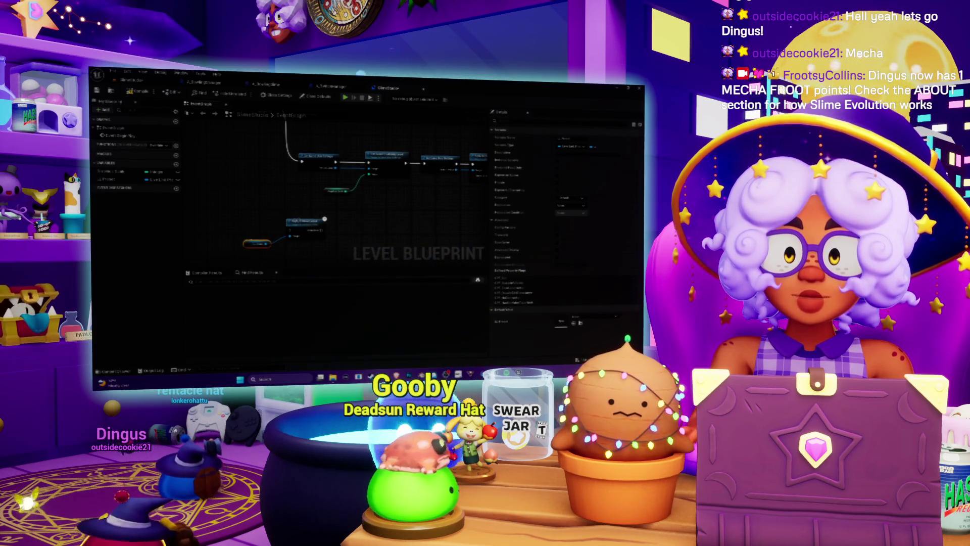
scroll(272, 193, up, 1)
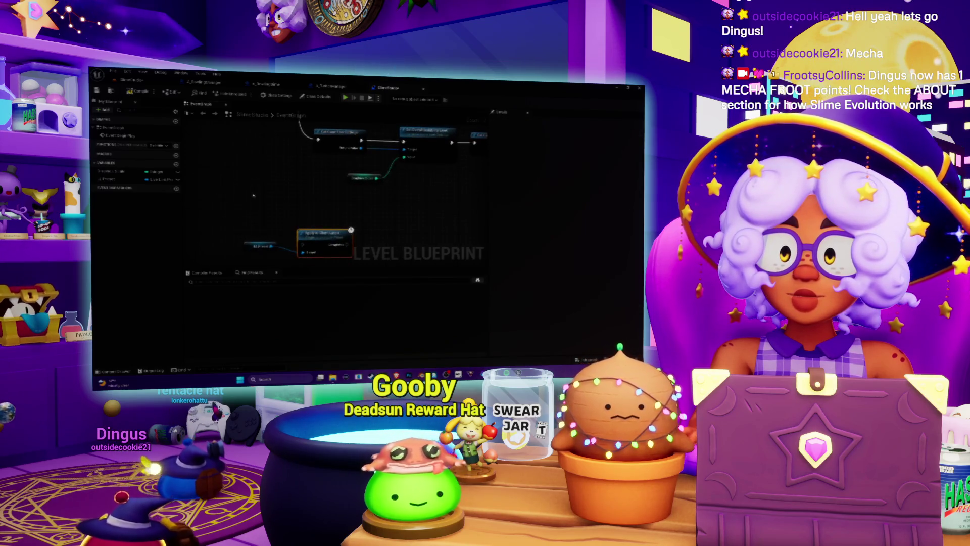
Search the blueprint action list for 'set' actions, then dismiss it
right_click(230, 186)
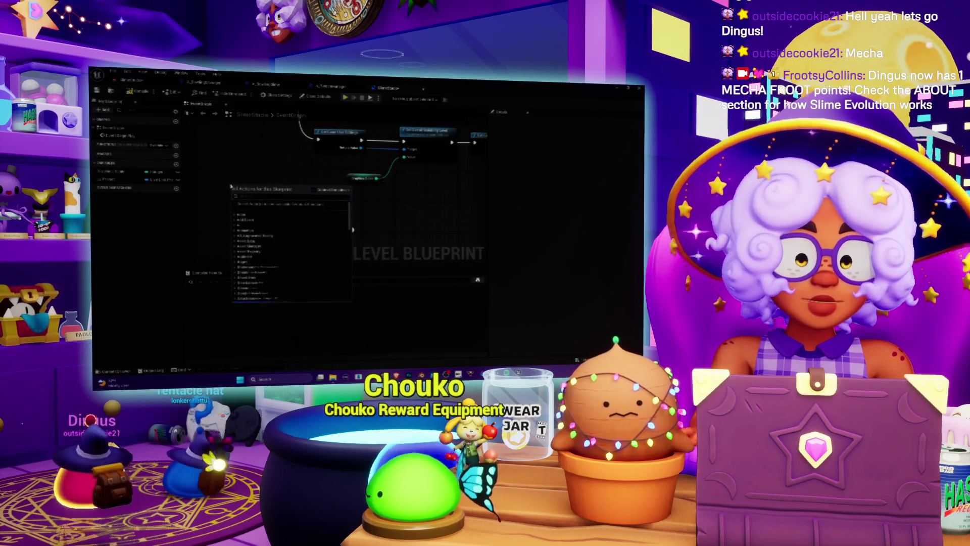
text(set)
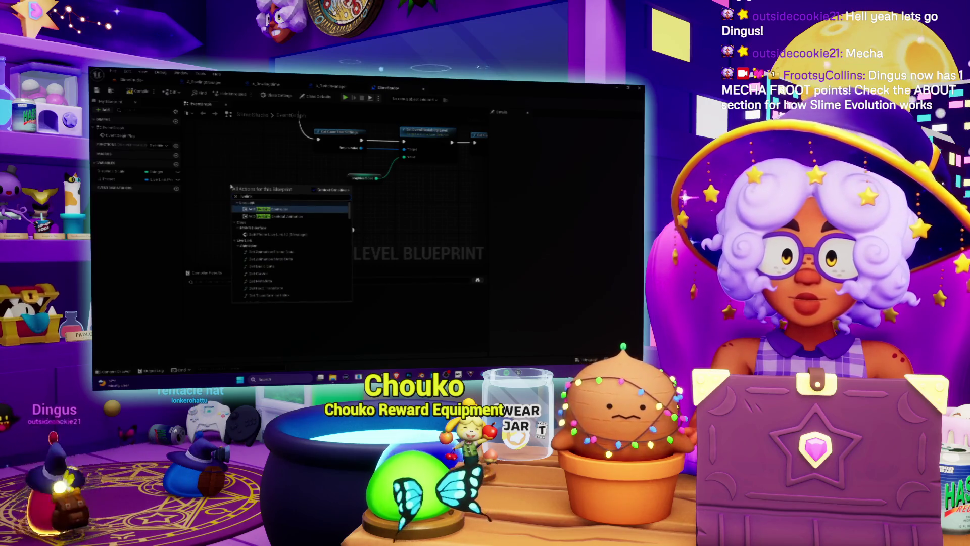
scroll(307, 243, down, 3)
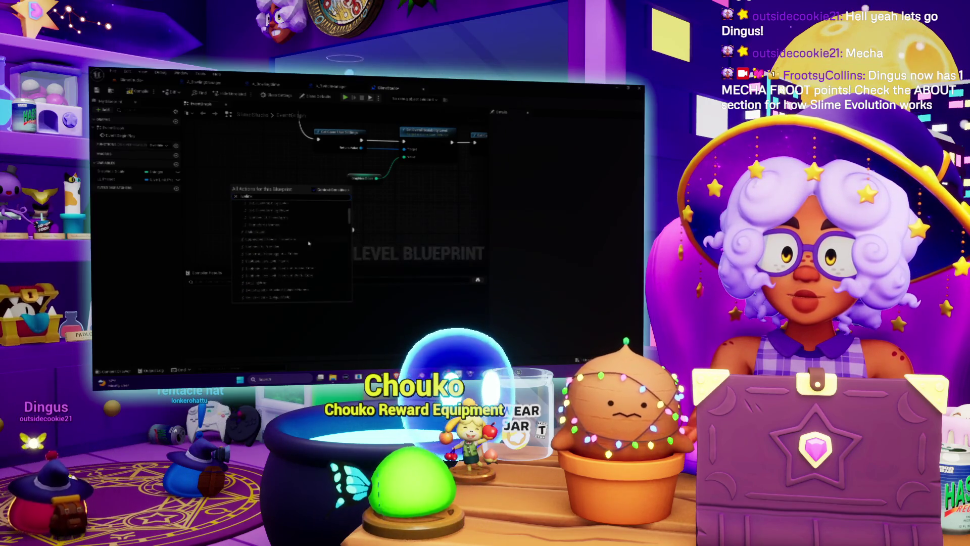
scroll(309, 243, down, 2)
scroll(309, 243, down, 2)
scroll(308, 244, down, 3)
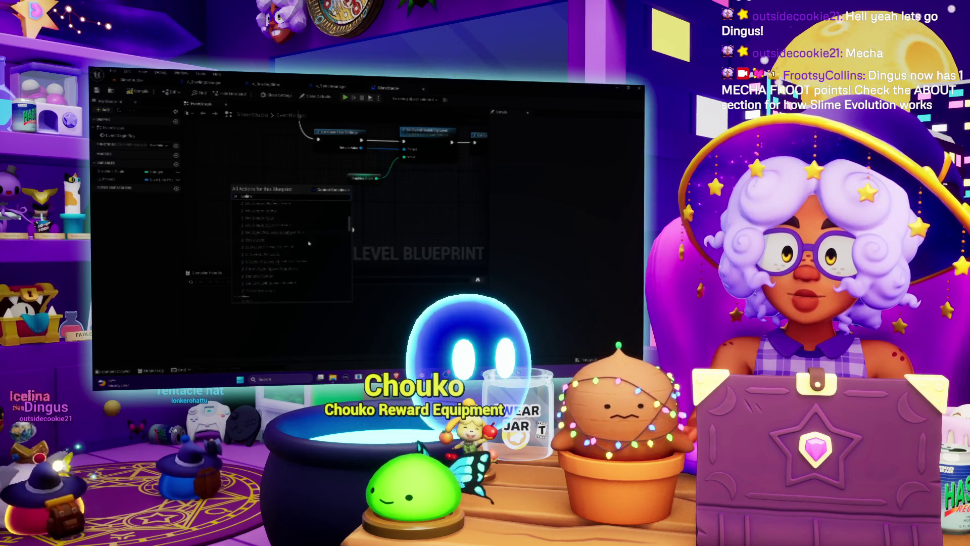
scroll(309, 244, down, 2)
scroll(310, 244, down, 3)
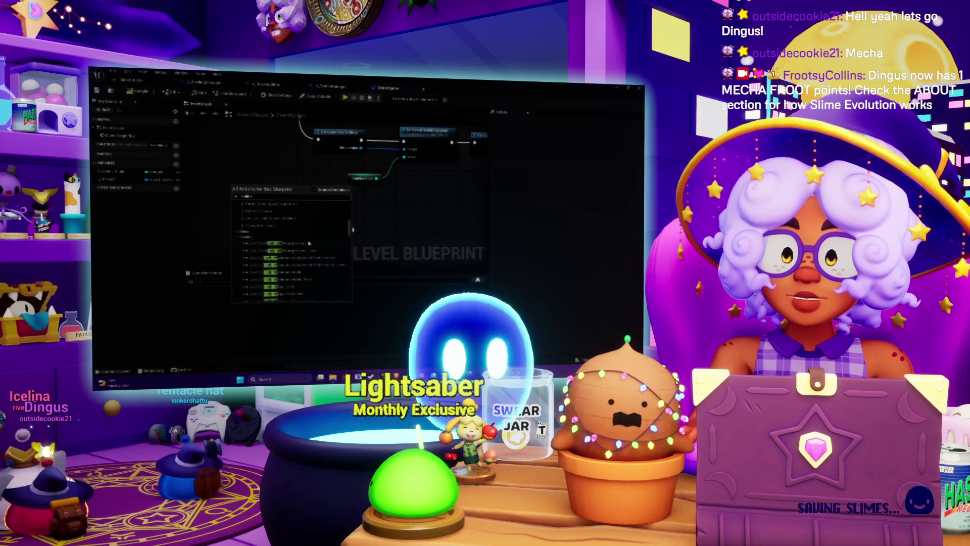
scroll(313, 245, down, 5)
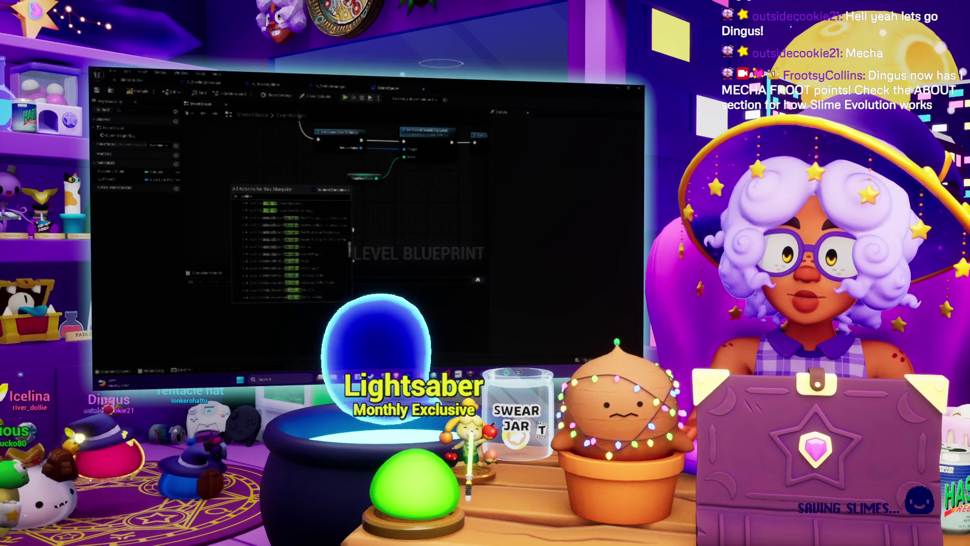
key(Escape)
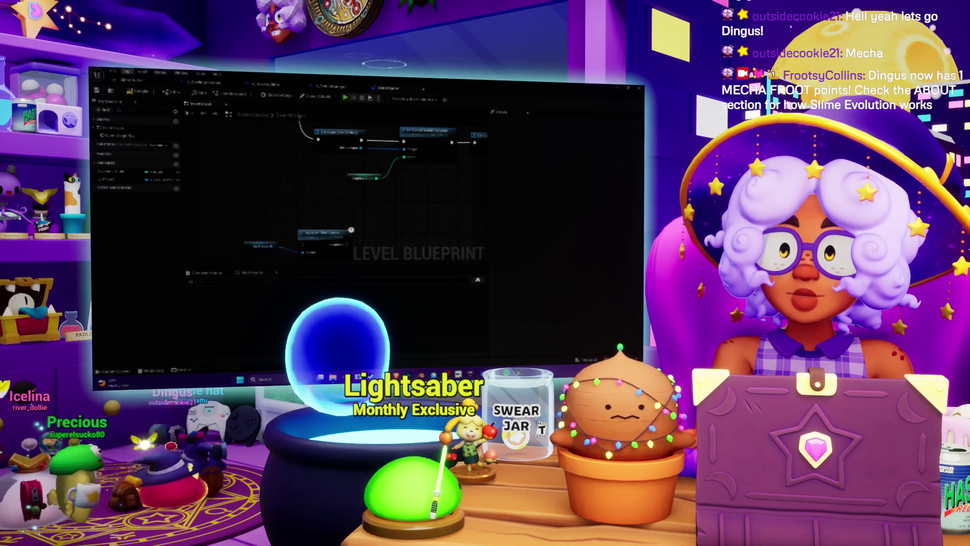
Return to the level editor and open Window > Virtual Production > Live Link
key(ctrl+Tab)
click(146, 72)
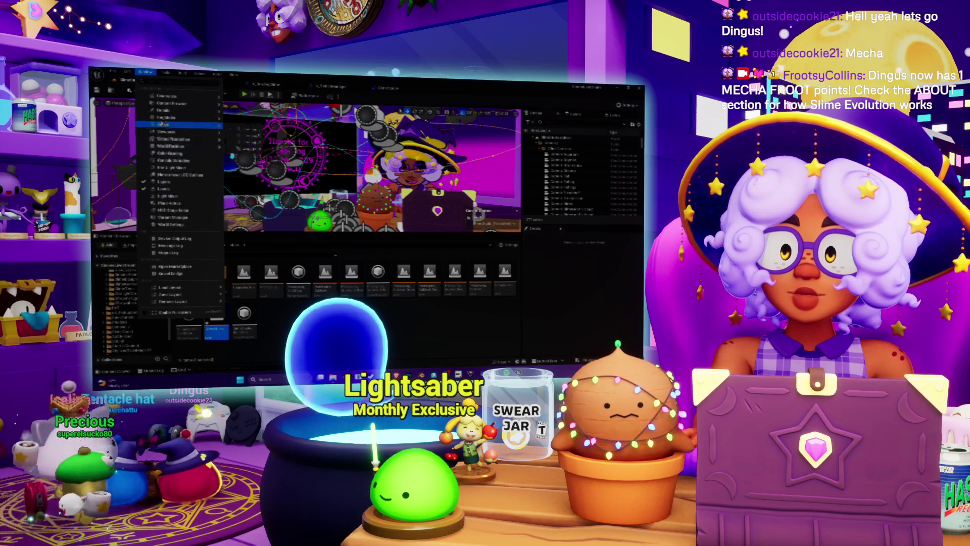
mouse_move(172, 139)
click(250, 129)
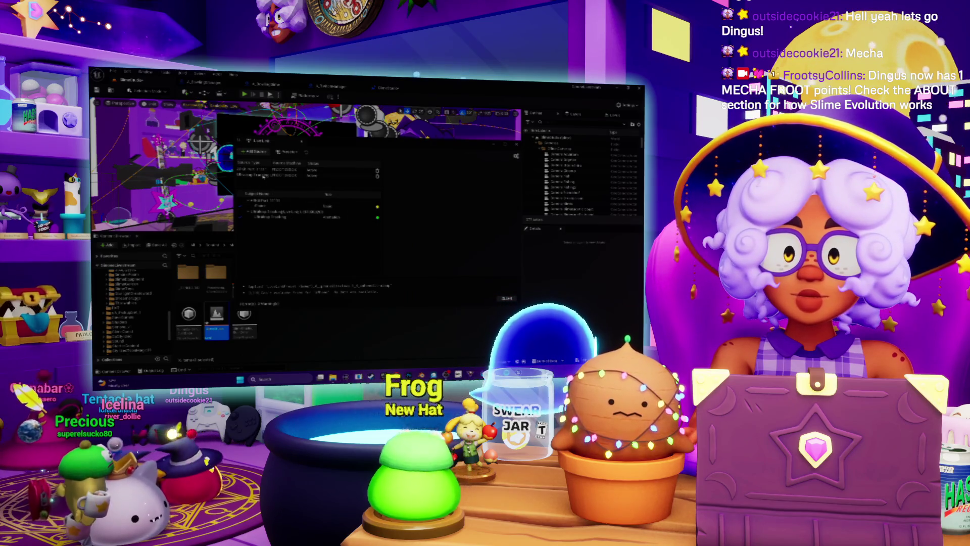
Load a saved preset into the Live Link panel
click(287, 151)
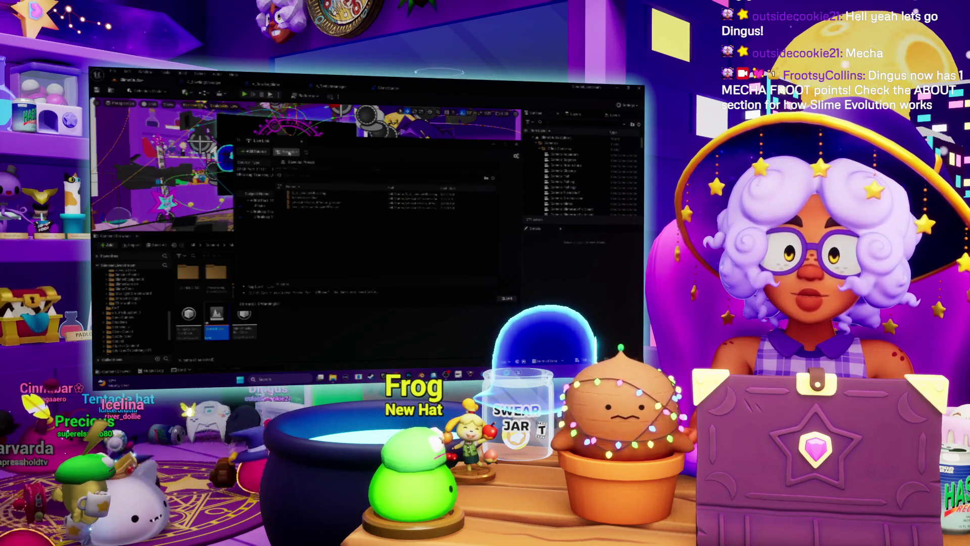
click(309, 193)
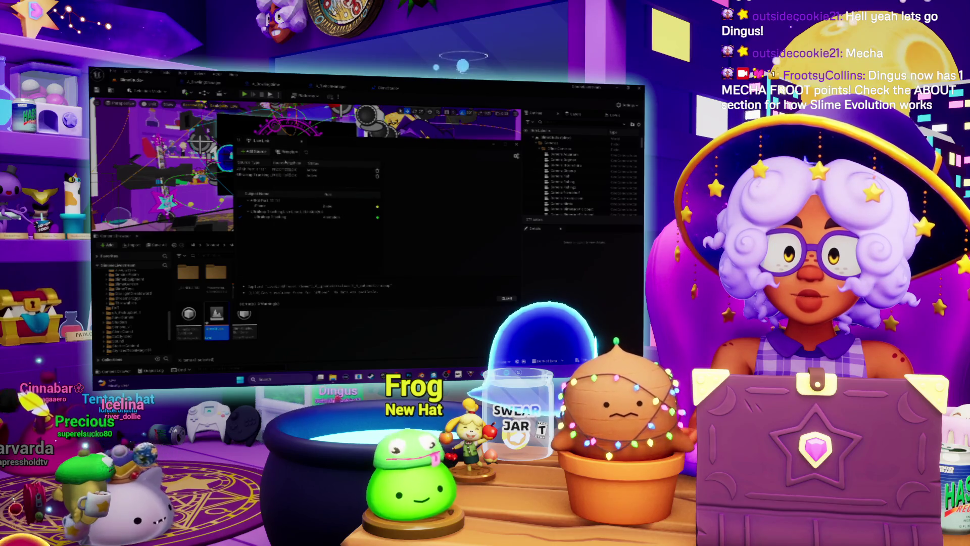
click(287, 152)
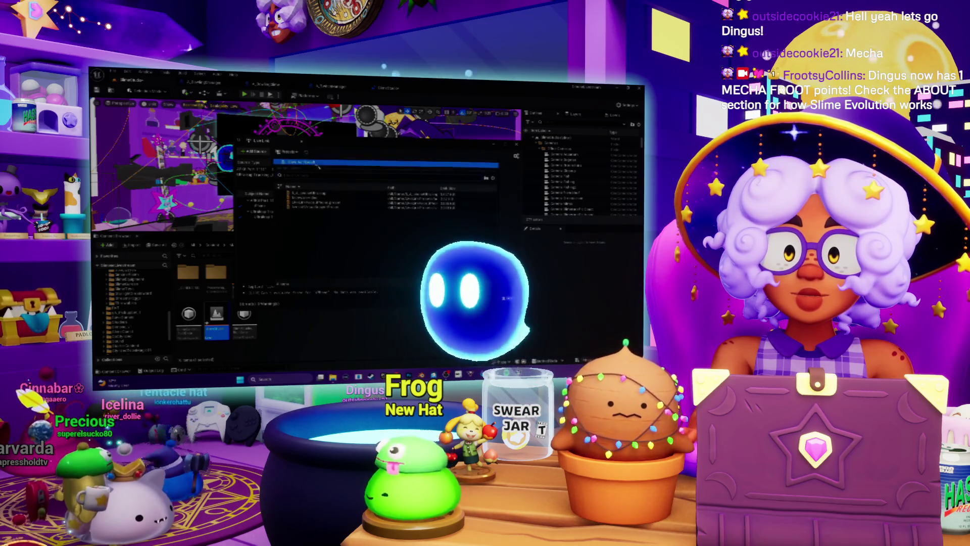
click(314, 197)
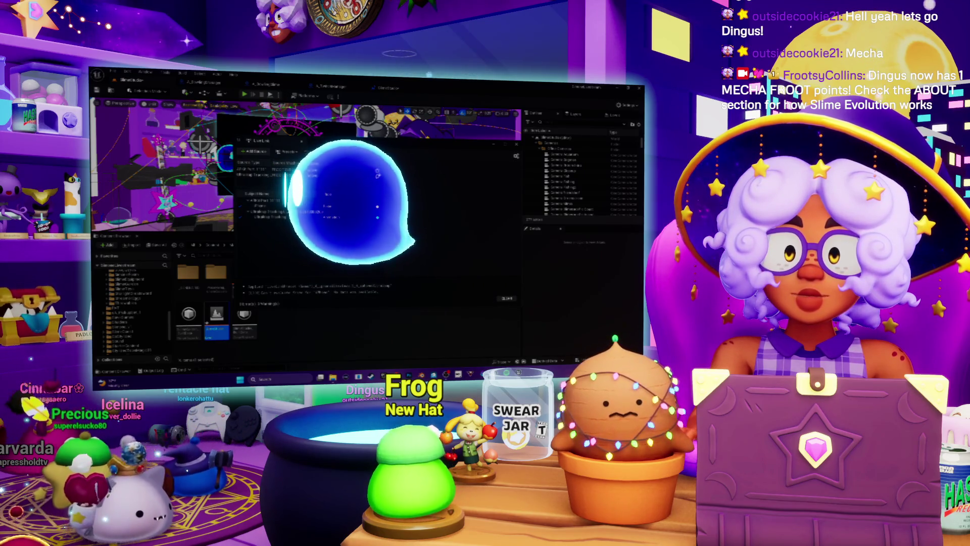
Remove the ARKit source and choose Presets > Save As Preset
click(377, 172)
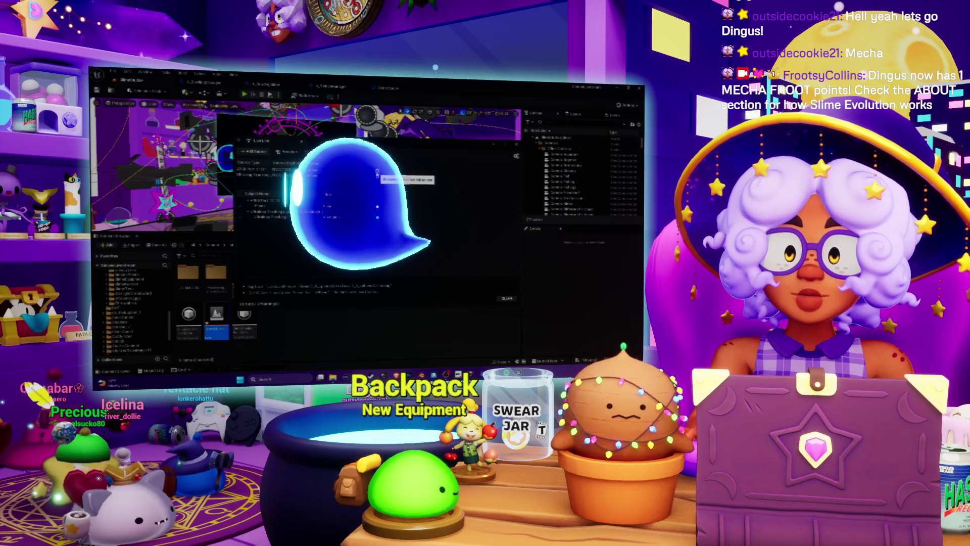
click(291, 152)
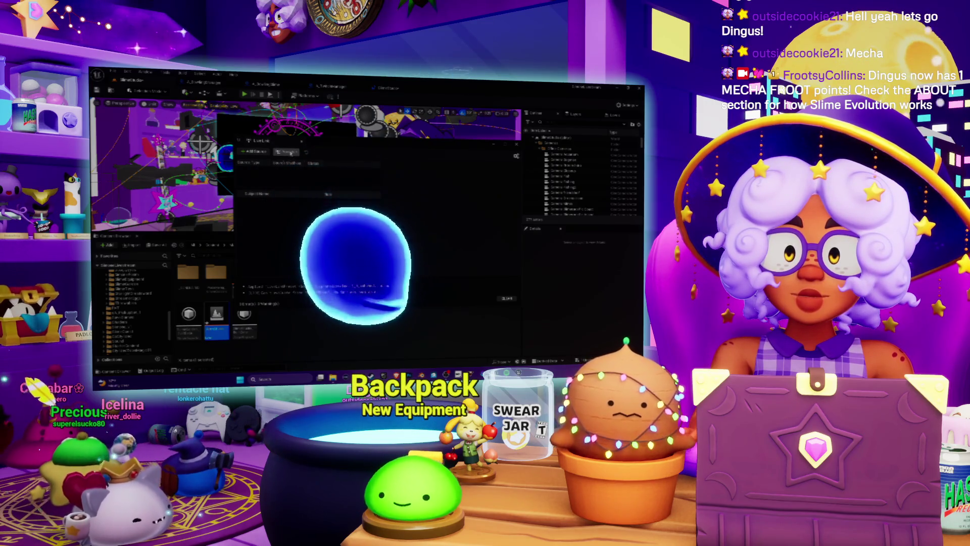
click(296, 161)
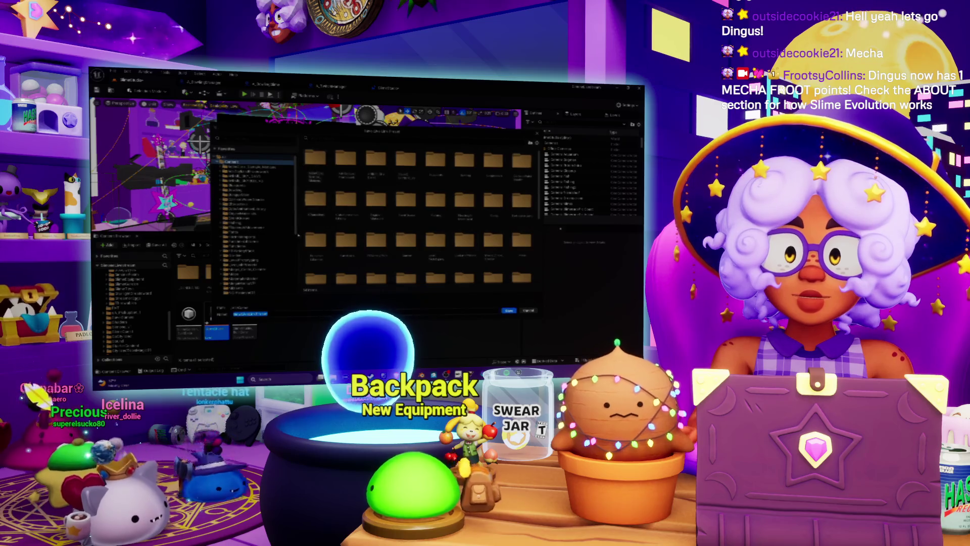
Save the Live Link setup as preset 'LiveLiDing' and close the Live Link panel
text(Li)
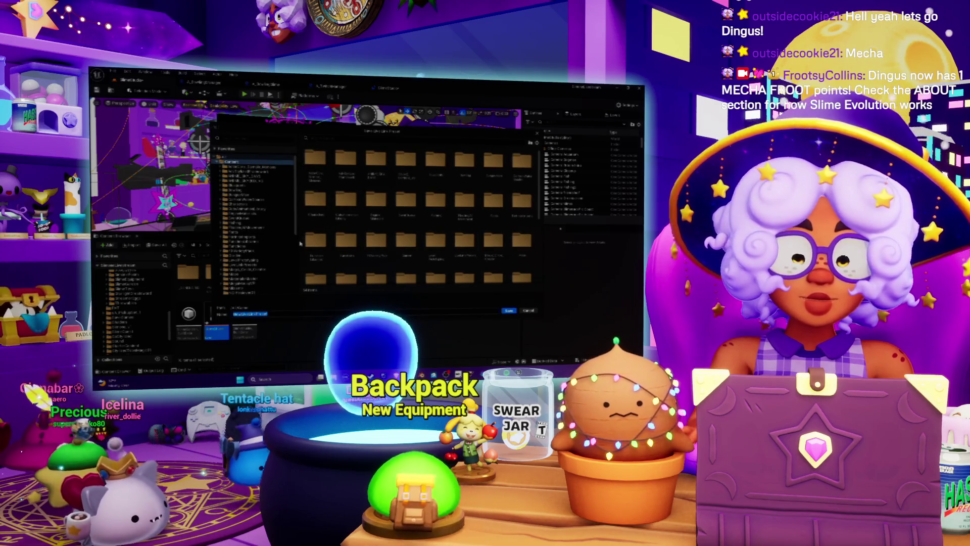
text(veLiDing)
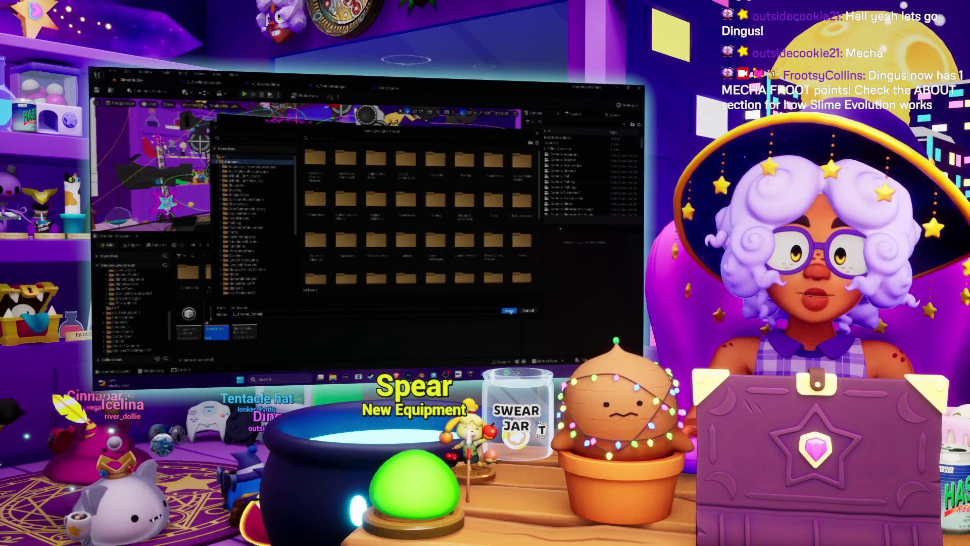
click(510, 311)
click(516, 146)
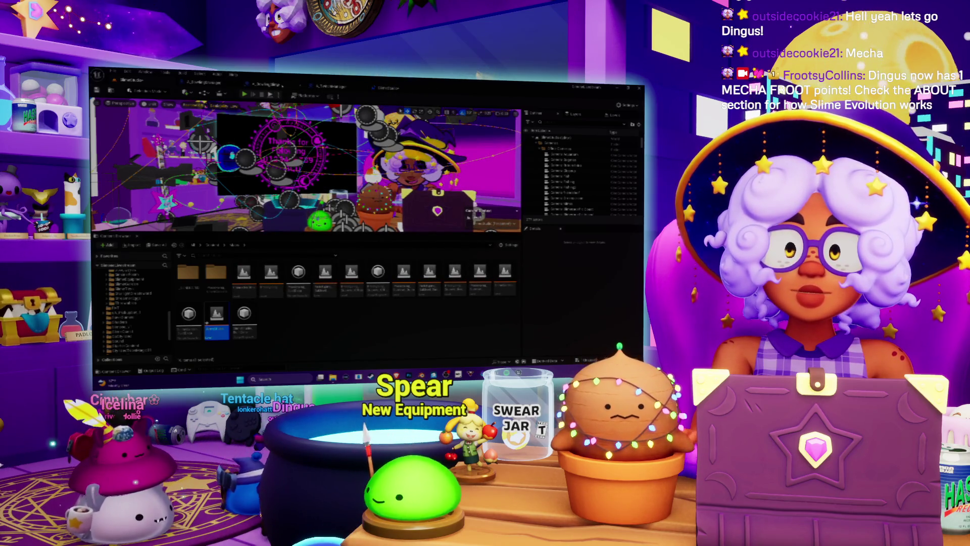
In the Level Blueprint, add a new Boolean variable, Double Avatar?
click(343, 88)
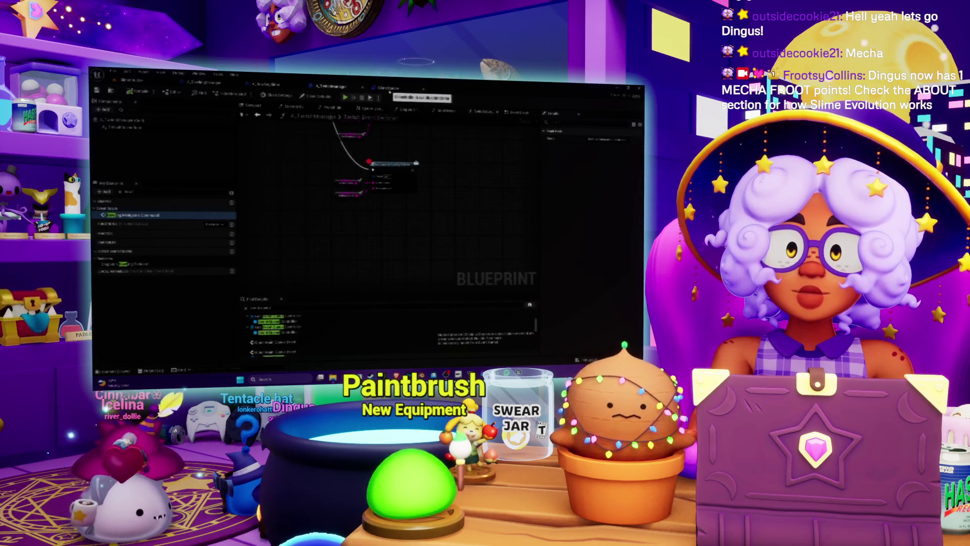
click(388, 89)
click(176, 165)
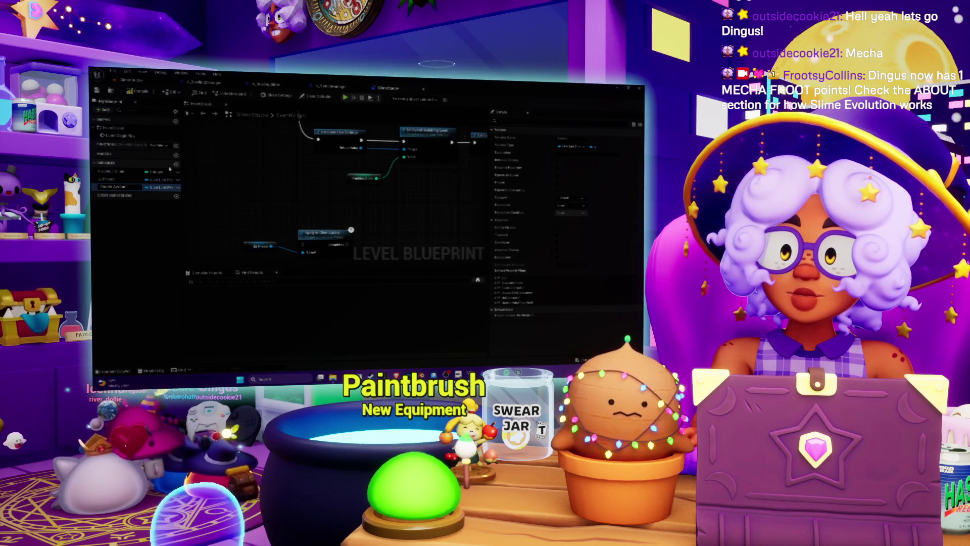
click(155, 188)
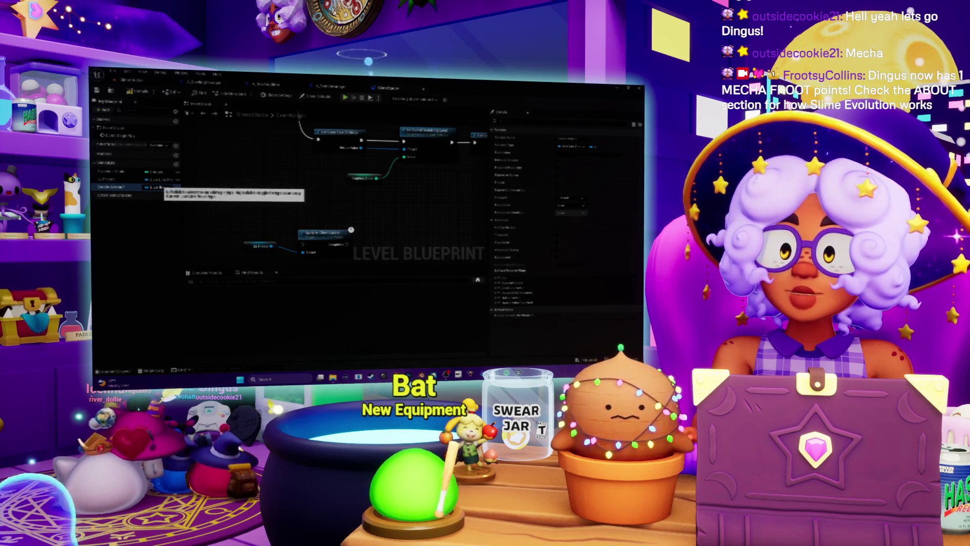
click(276, 204)
Place a Double Avatar? getter in the graph and add a Branch node after it
drag(276, 203, 249, 132)
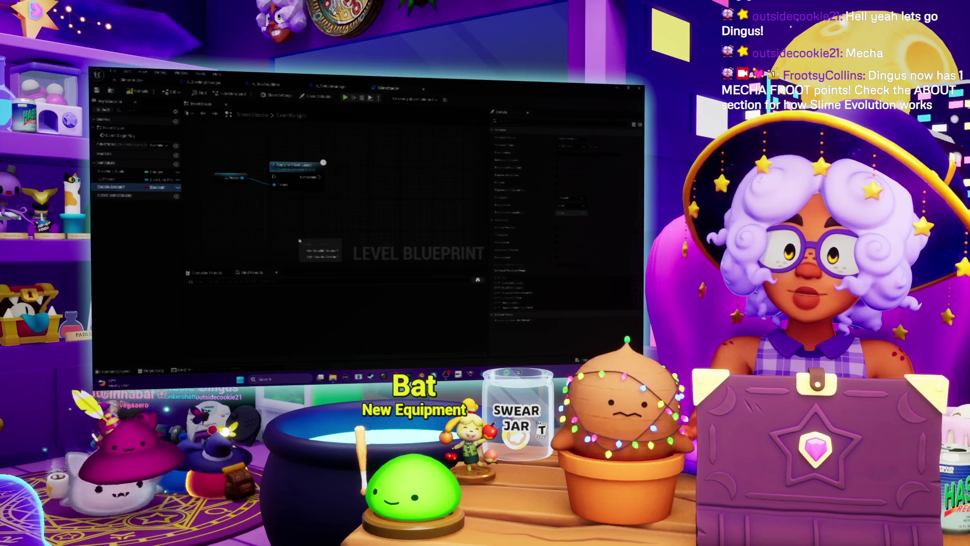
click(324, 251)
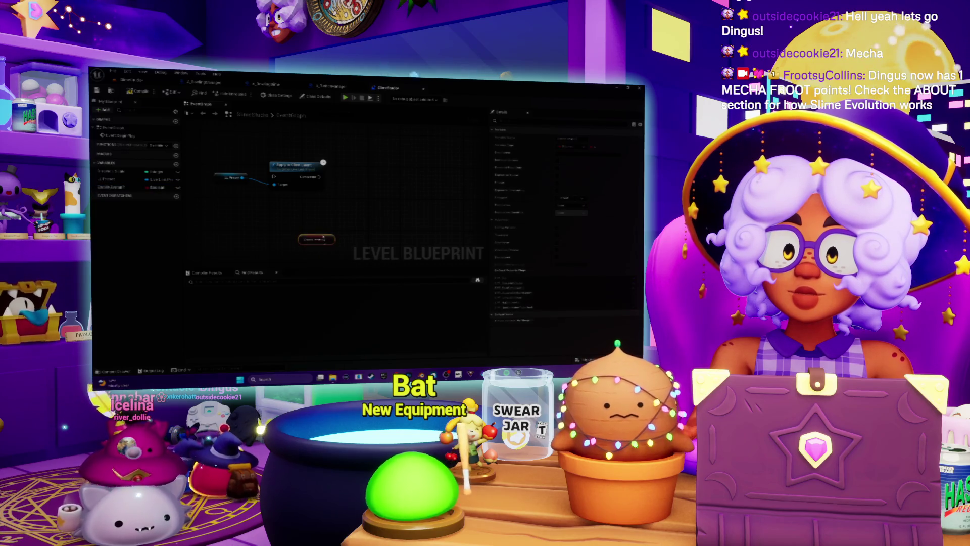
click(329, 210)
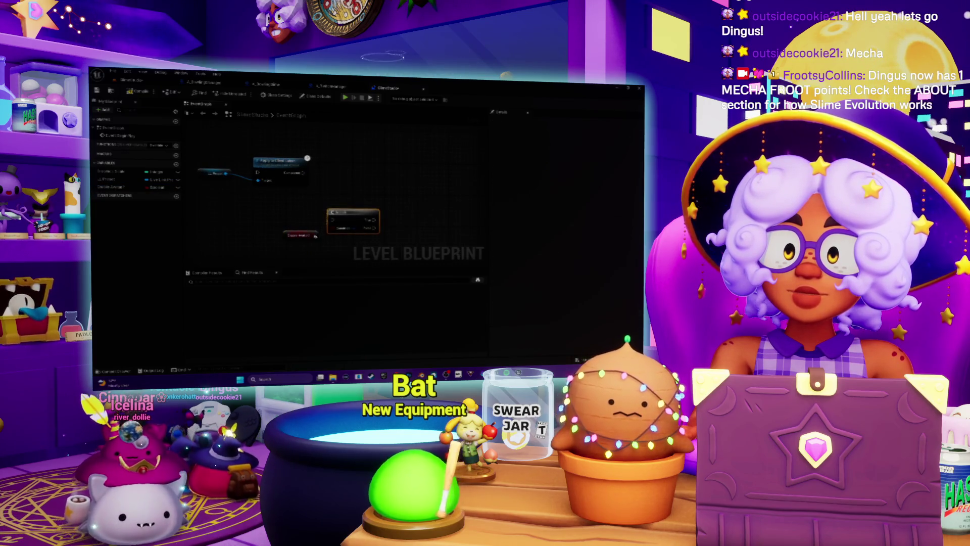
mouse_move(212, 158)
mouse_down()
mouse_move(399, 253)
mouse_move(375, 169)
mouse_move(386, 205)
mouse_up()
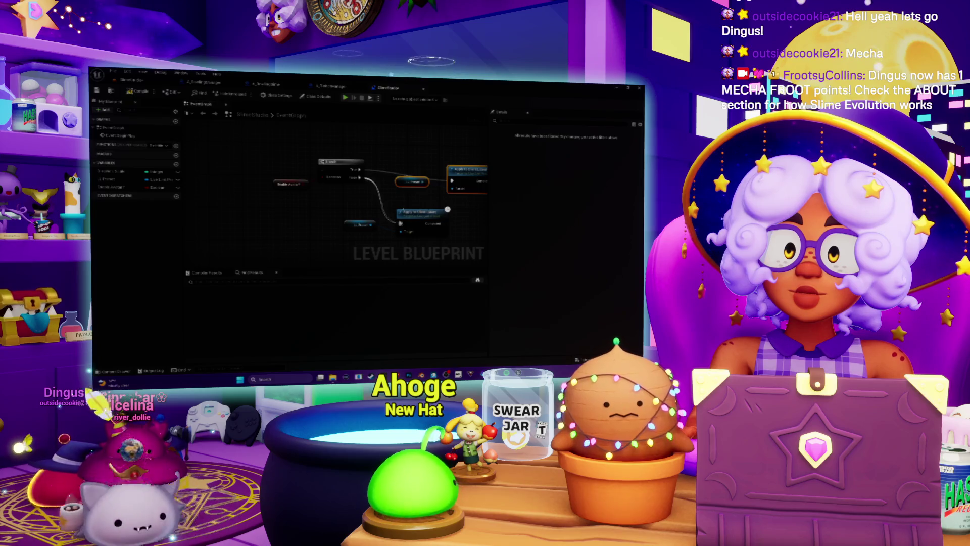
Set the LL Preset variable's default value to the last listed Live Link preset
drag(418, 213, 388, 214)
click(388, 214)
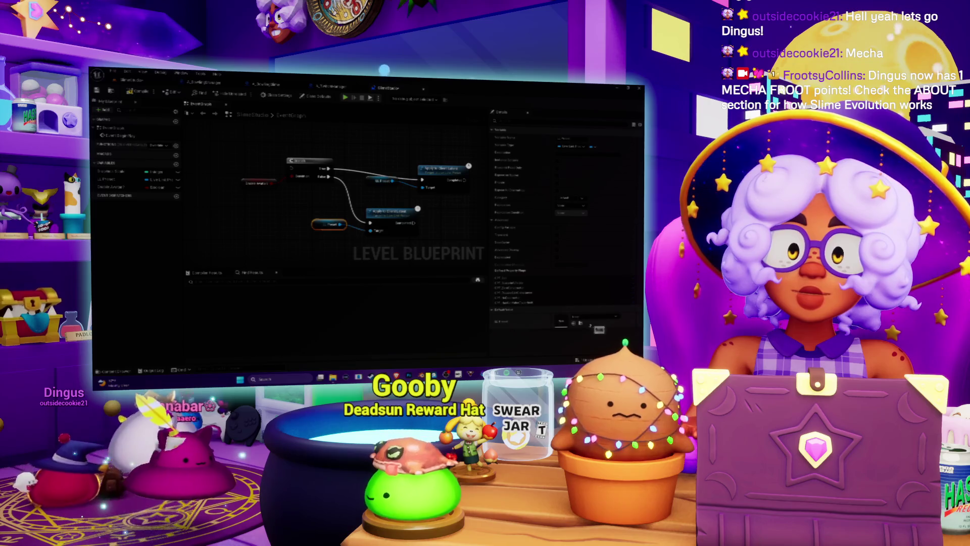
click(590, 318)
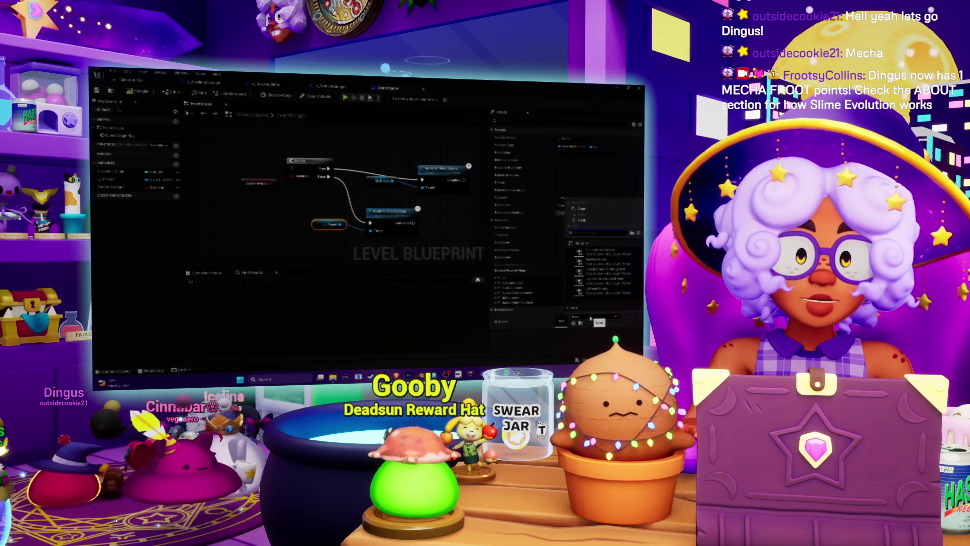
click(605, 295)
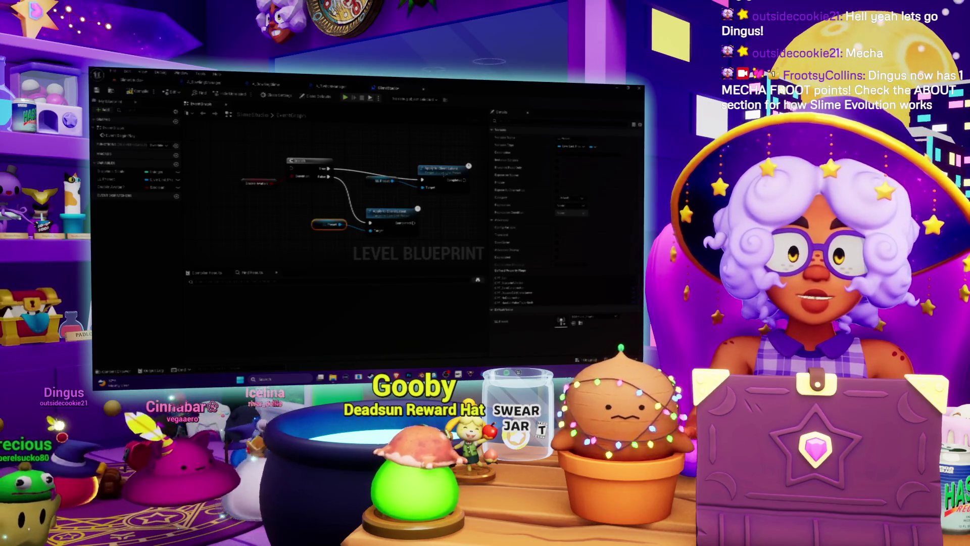
Delete the Preset getter node from the graph
click(445, 177)
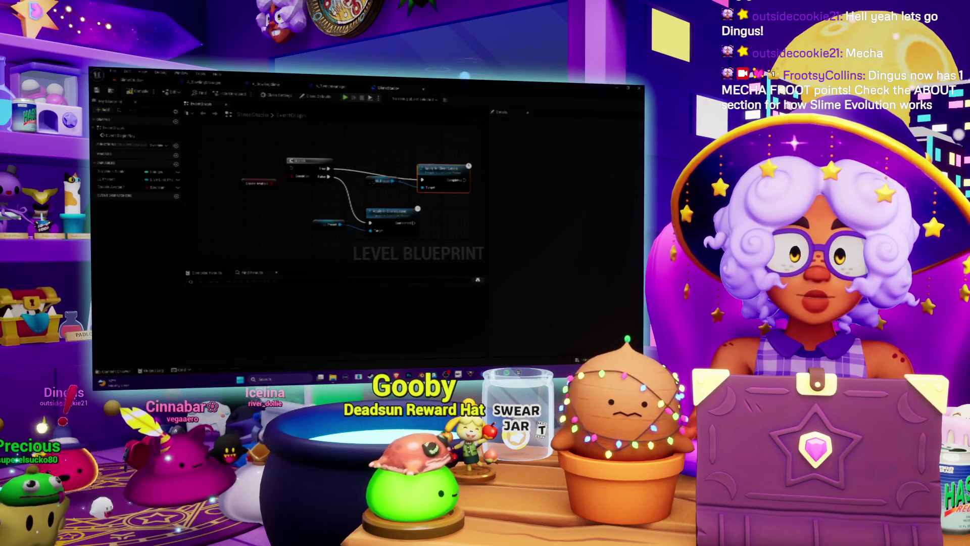
click(380, 181)
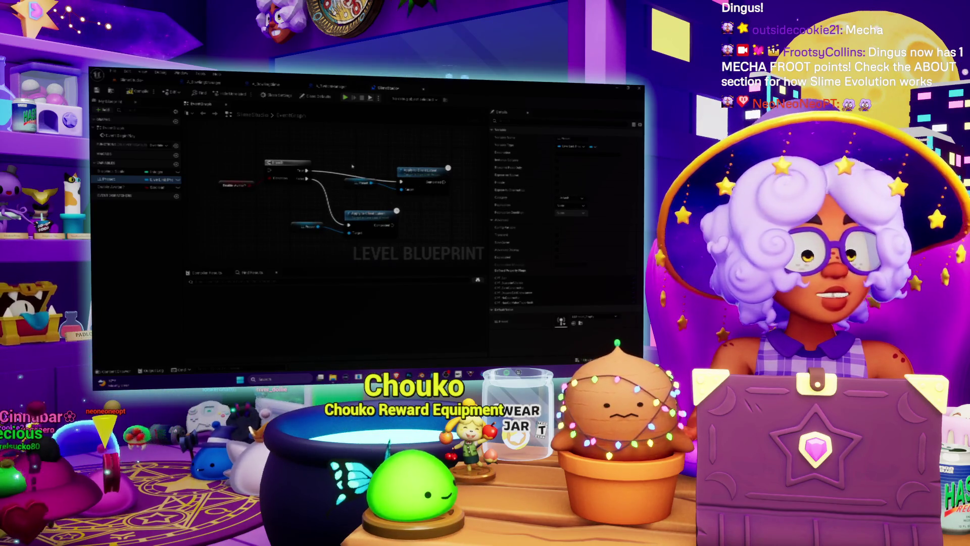
click(291, 207)
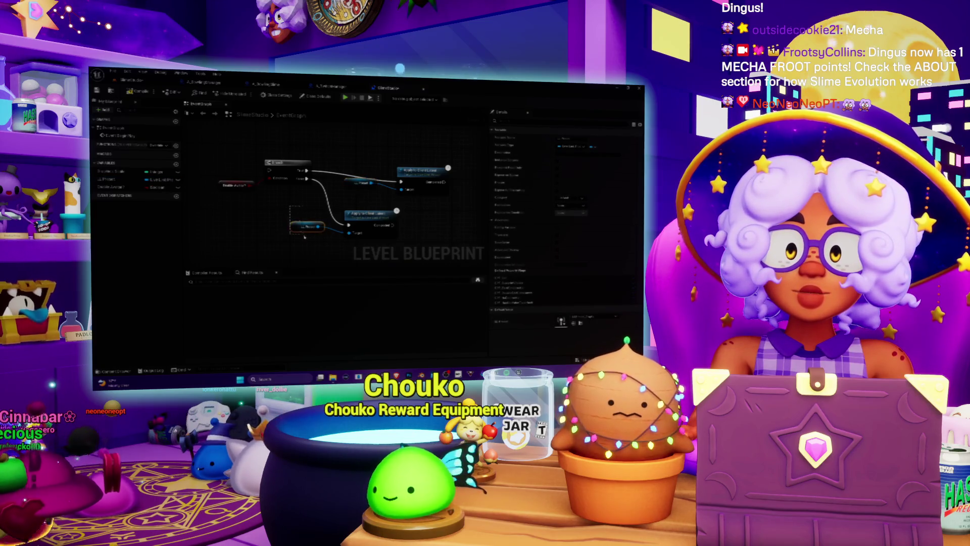
key(Delete)
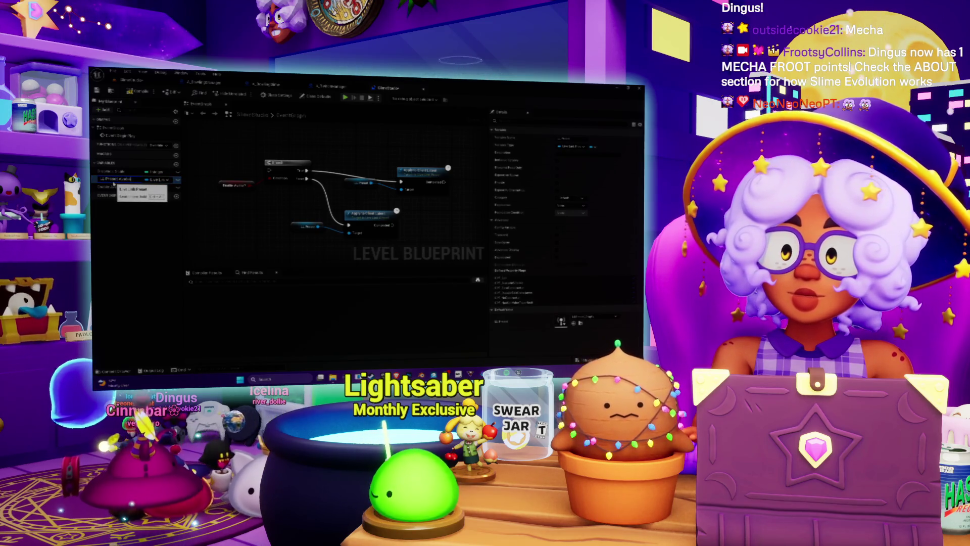
Add a Preset Empty variable and place its getter node in the graph
key(ctrl+w)
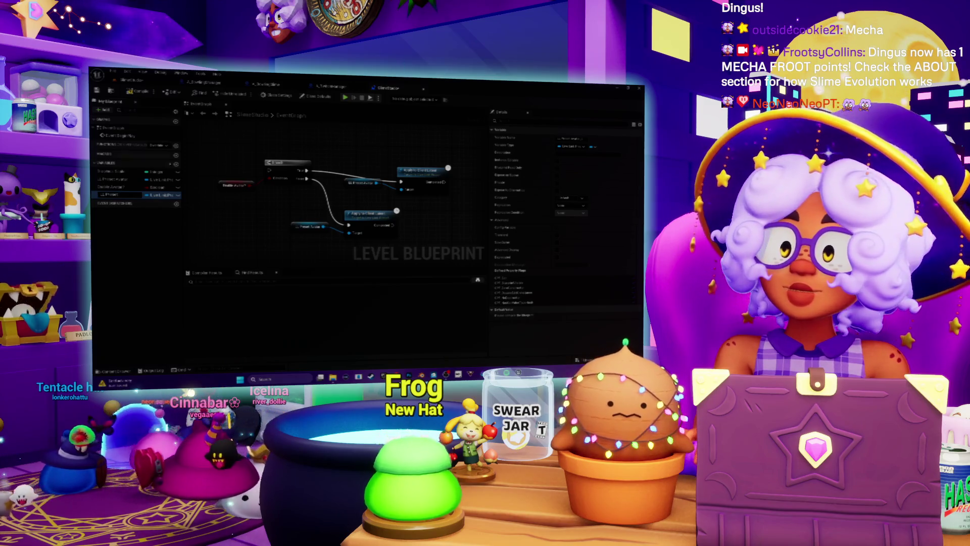
click(127, 194)
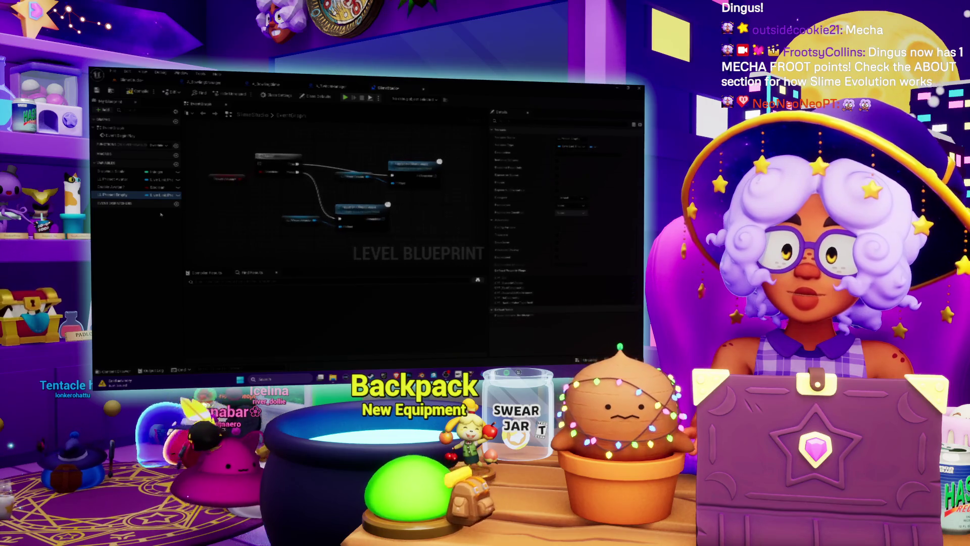
click(114, 195)
drag(296, 241, 339, 226)
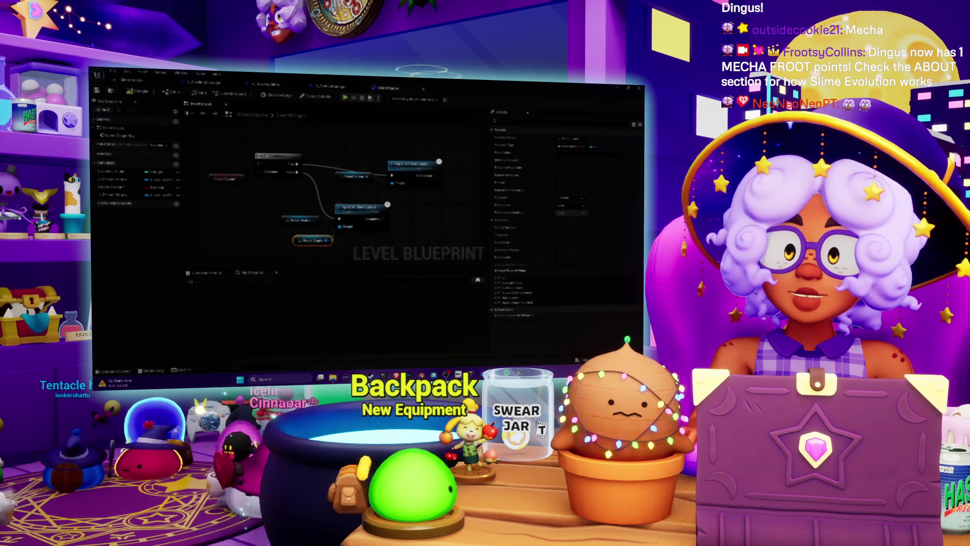
Select the Preset Juicer variable and open its Default Value picker
click(353, 176)
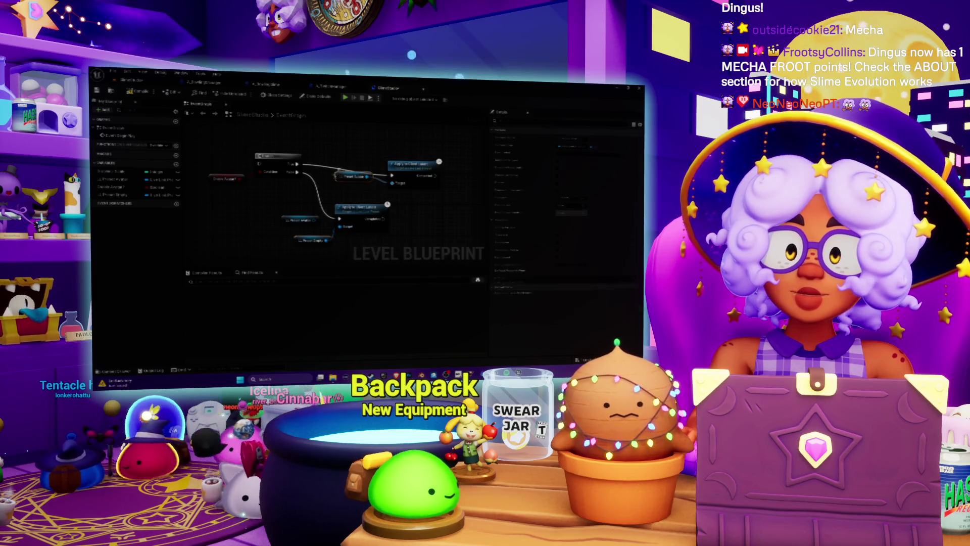
click(123, 180)
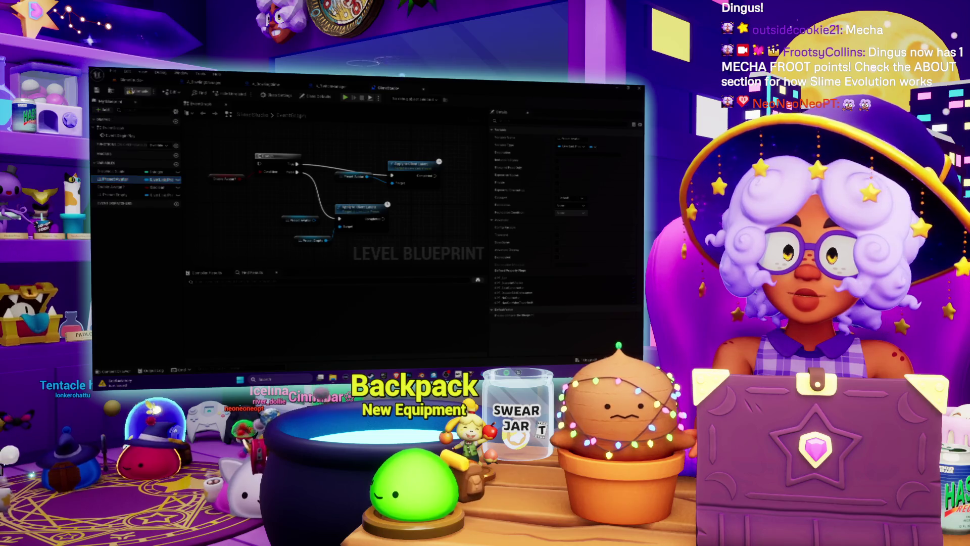
click(586, 317)
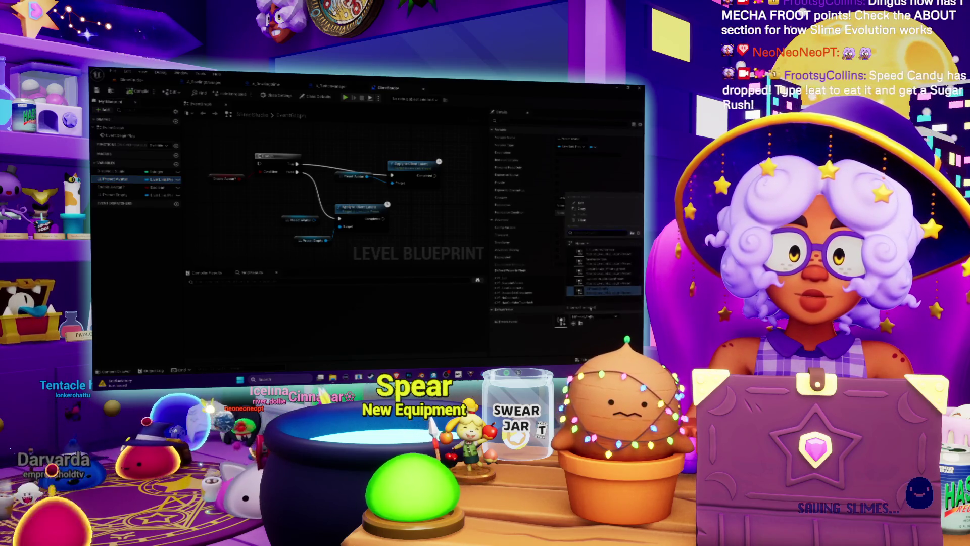
Assign a preset asset as Preset Juicer's default value, then select Decide Avatar
click(597, 251)
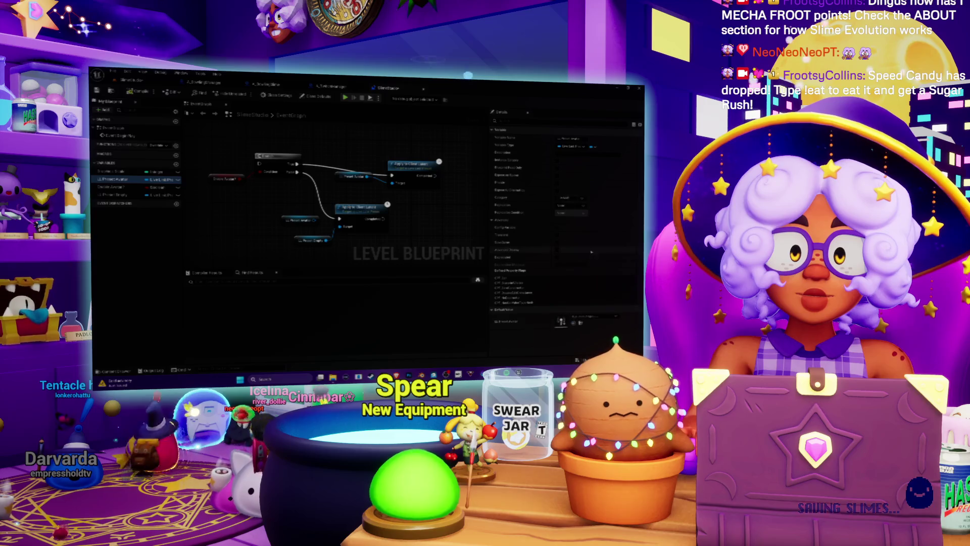
click(299, 241)
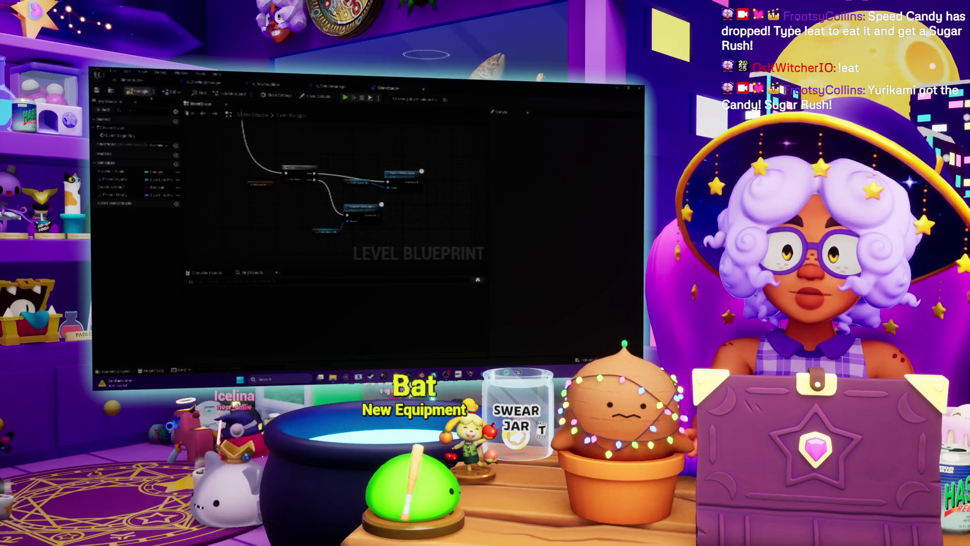
click(124, 188)
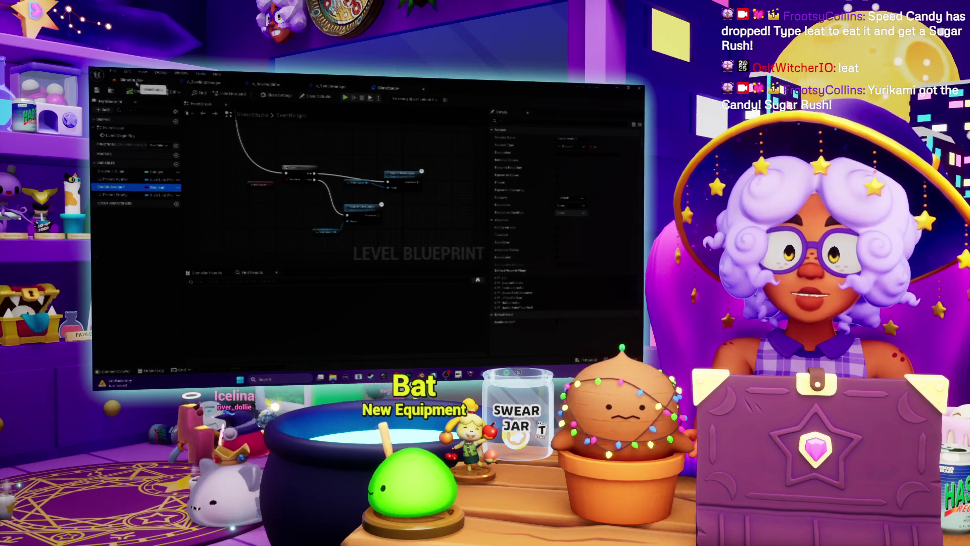
Switch between the Level Blueprint and level editor tabs, ending in the level editor
click(132, 81)
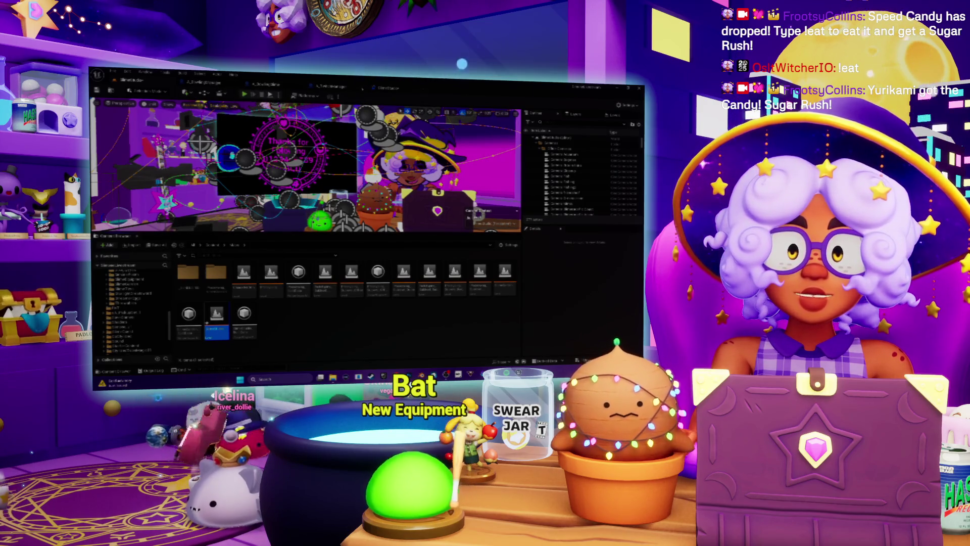
click(386, 90)
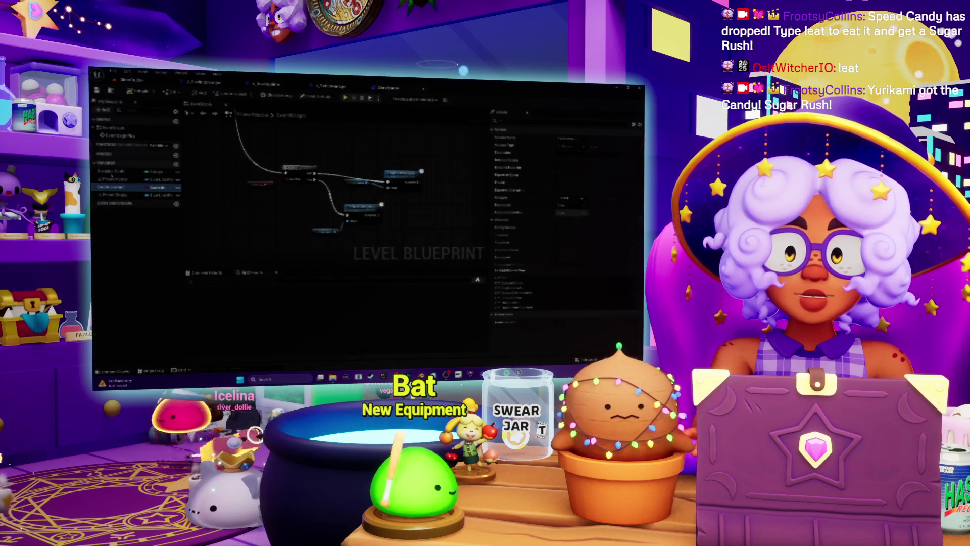
click(132, 80)
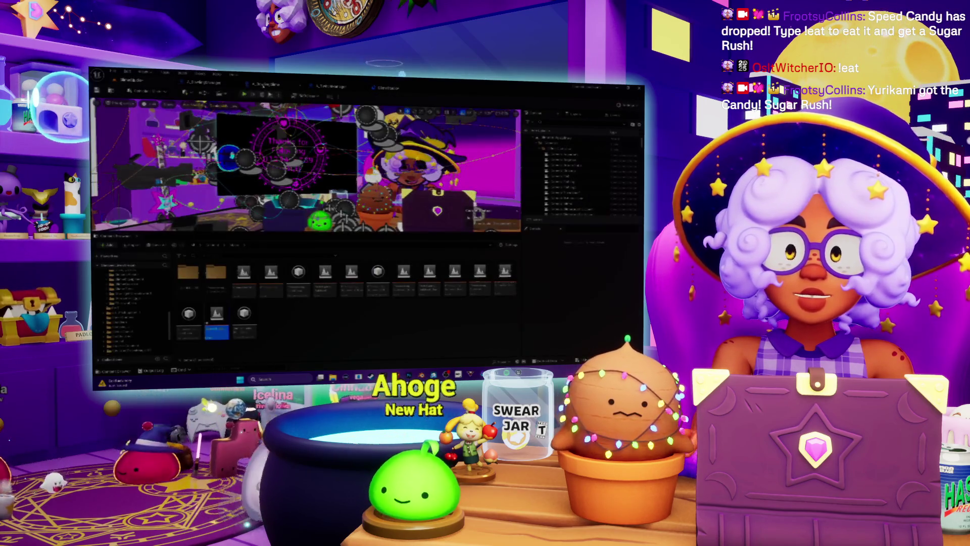
click(387, 90)
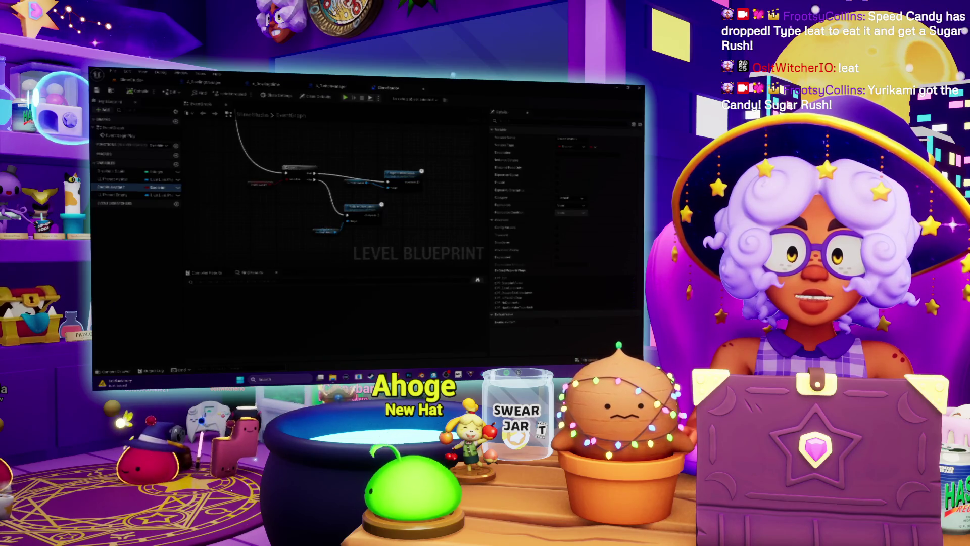
click(132, 81)
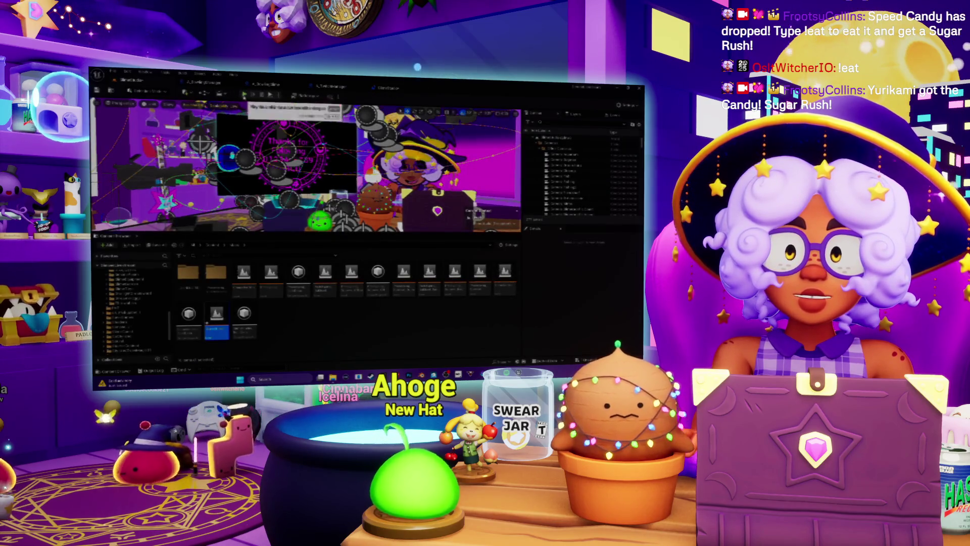
Play-test the level, stop it, then open the witch avatar character Blueprint
click(245, 94)
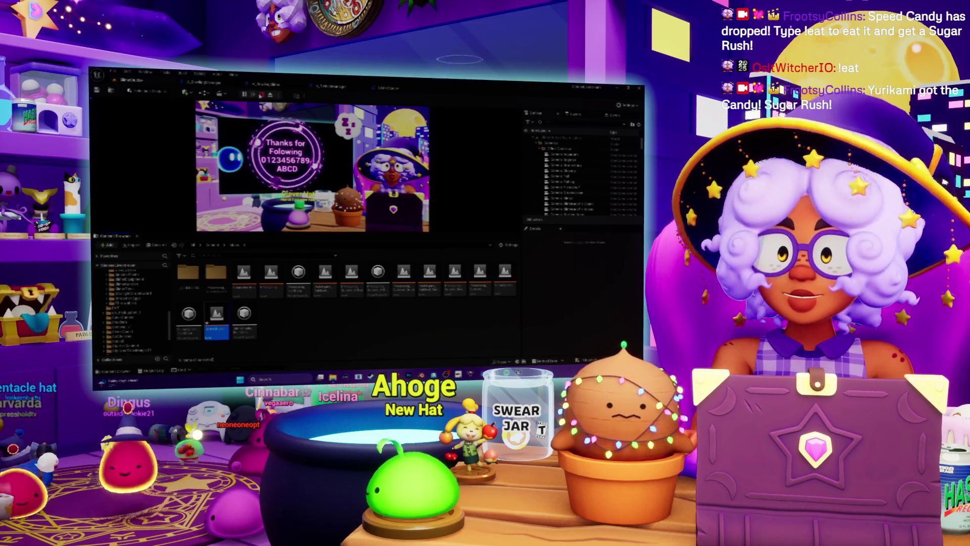
key(Escape)
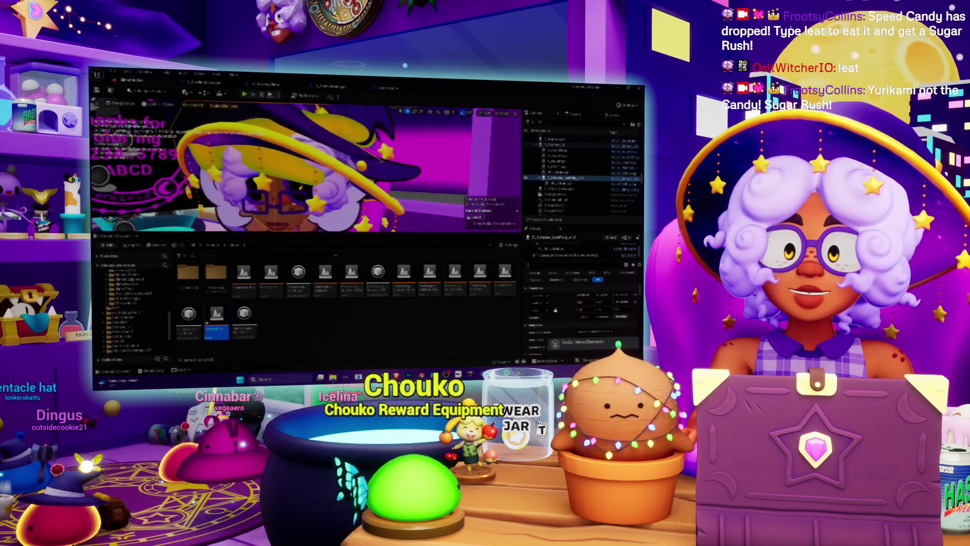
click(556, 145)
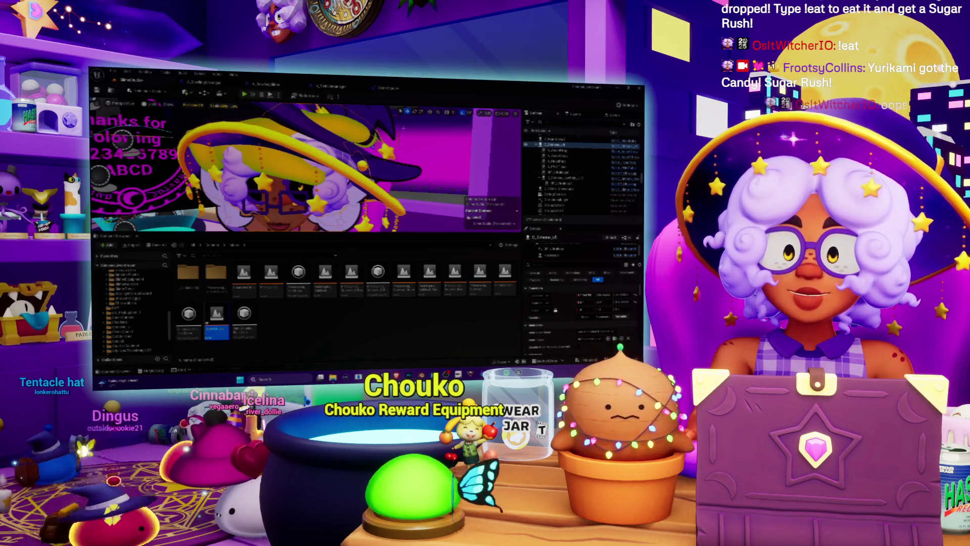
click(247, 107)
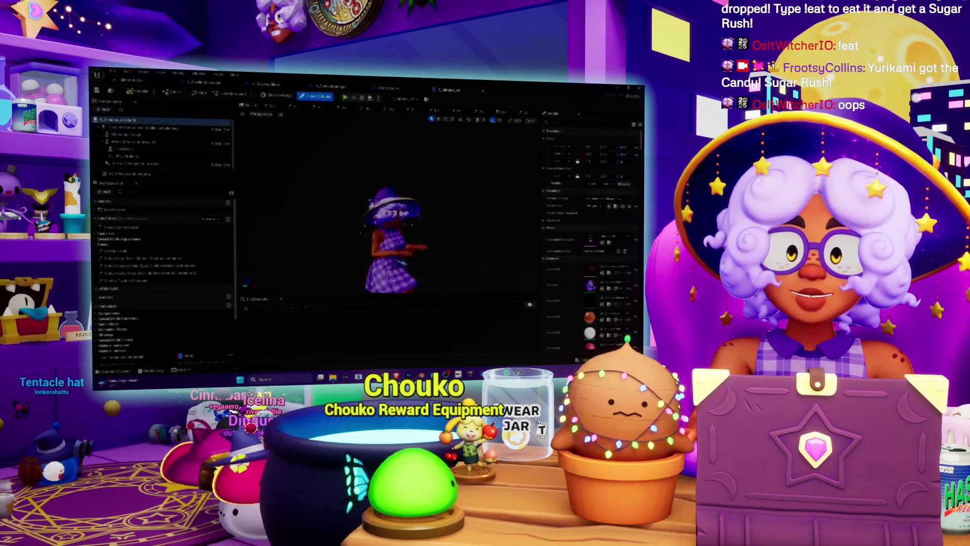
Select a component in the character Blueprint's Components panel
click(124, 149)
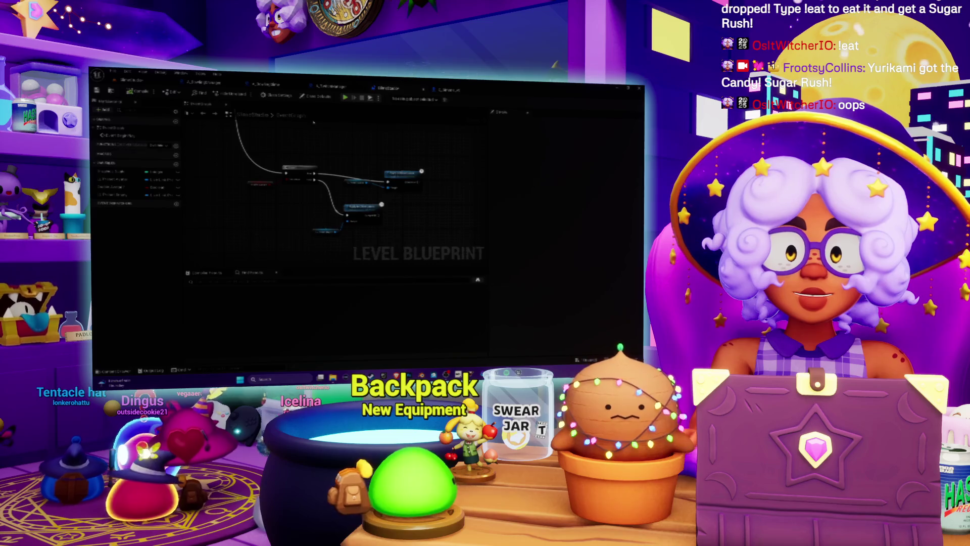
Check two Level Blueprint variables, play-test the level, stop it, and start saving unsaved content
click(116, 179)
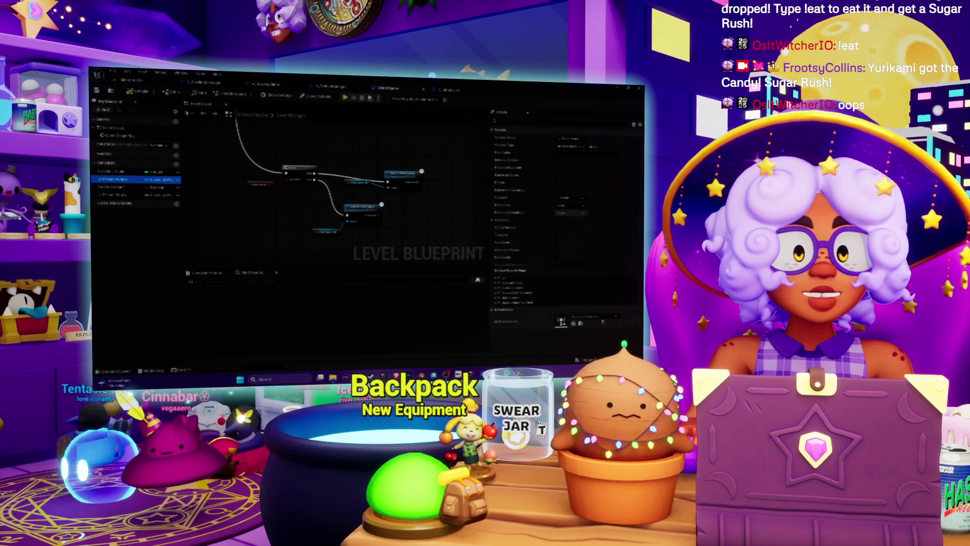
click(116, 186)
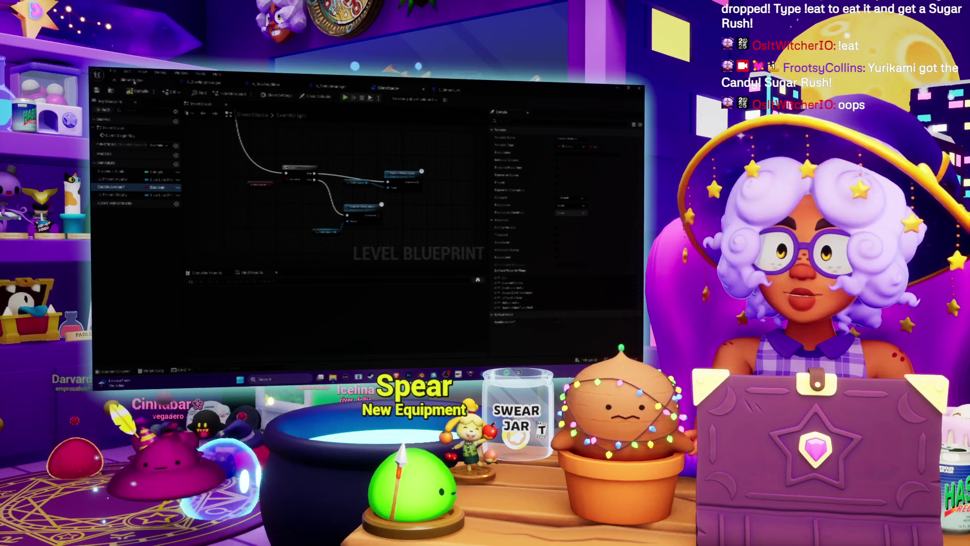
click(133, 80)
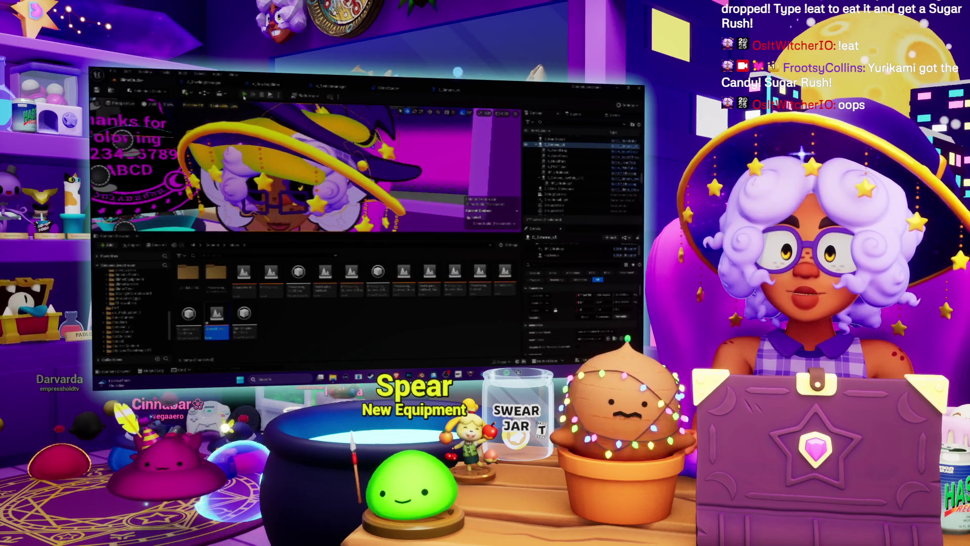
click(244, 97)
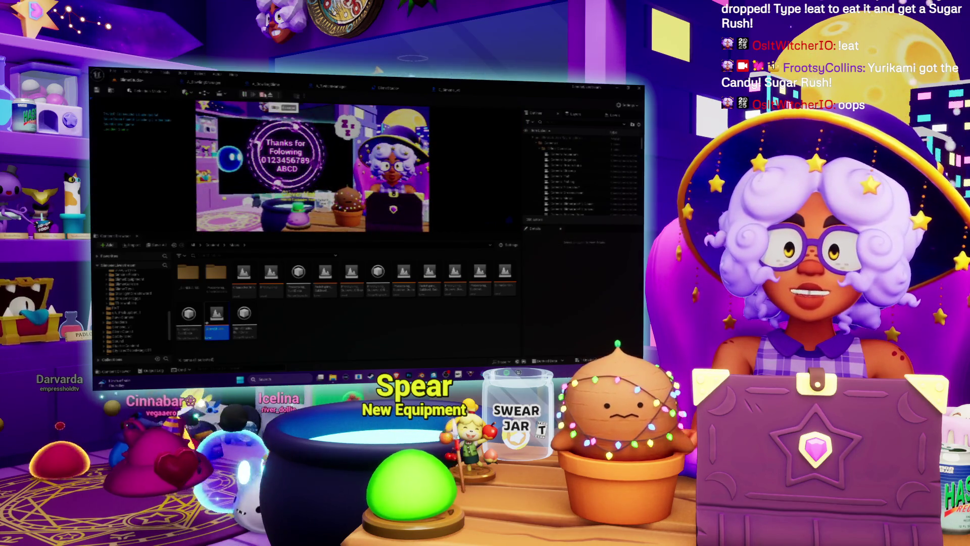
key(Escape)
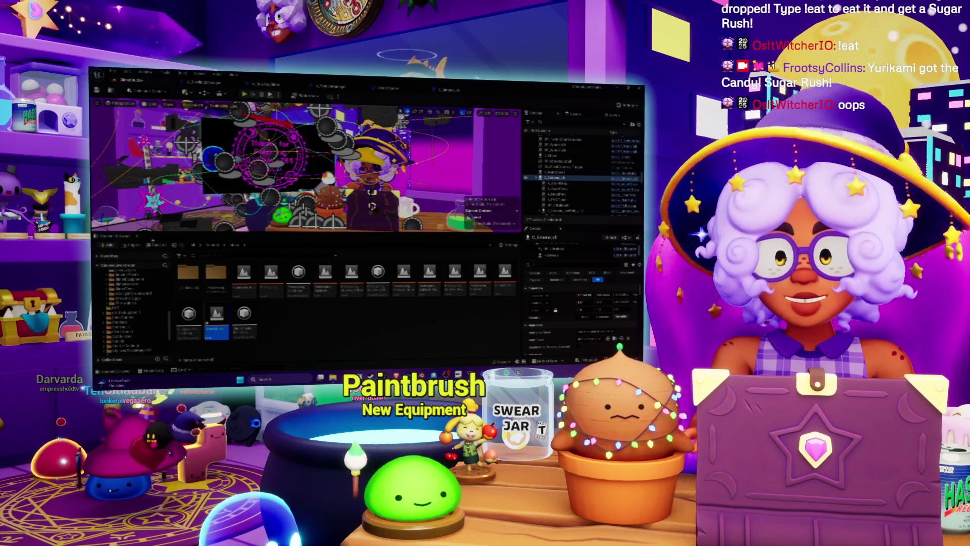
click(158, 244)
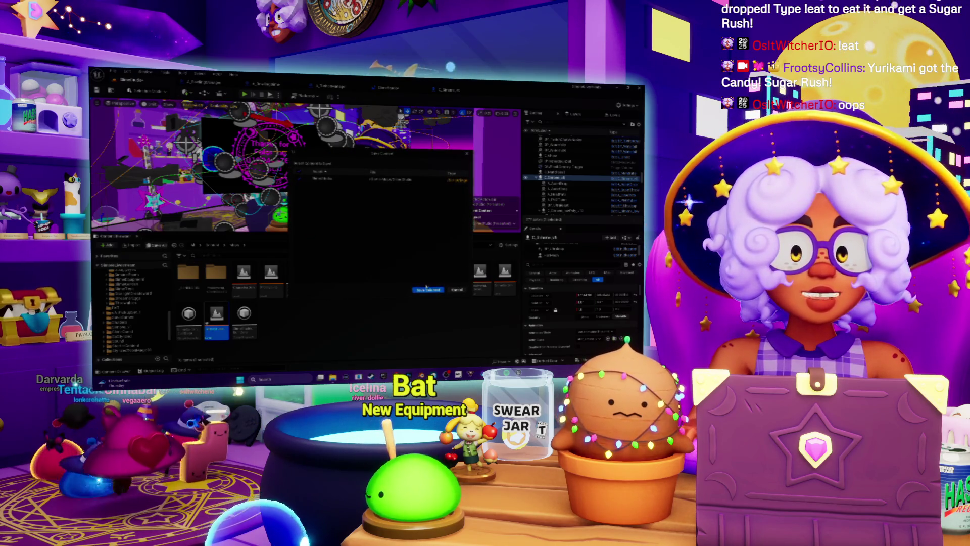
Save the listed unsaved assets and bring up the A_TwitchManager Blueprint graph
click(427, 289)
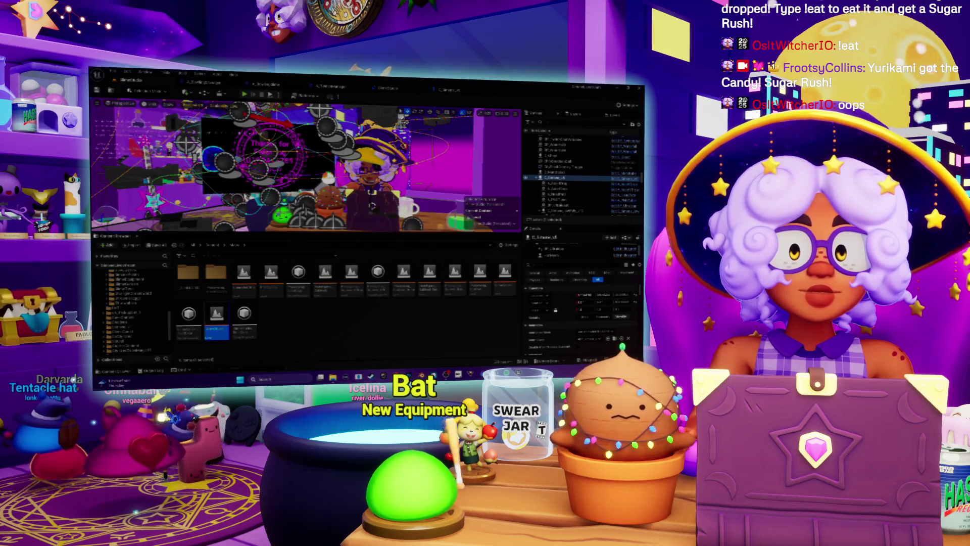
key(f)
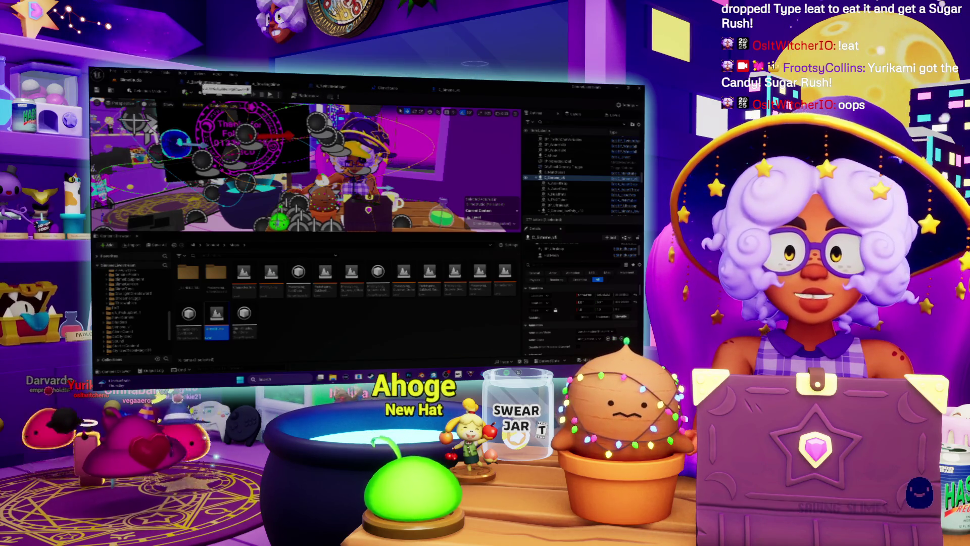
click(418, 91)
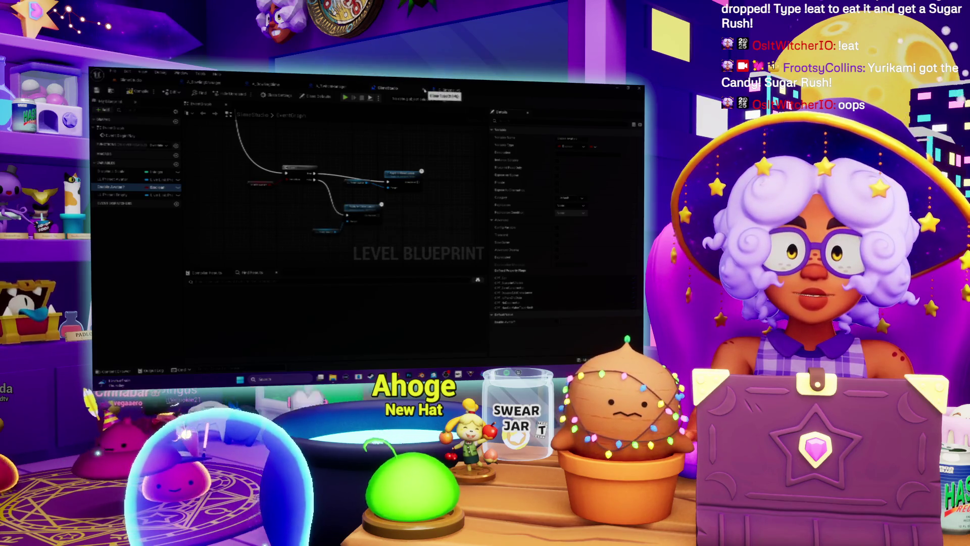
click(331, 86)
Play the level with Alt+P, stop it, then play again to reach the A_TwitchManager breakpoint
scroll(348, 126, up, 2)
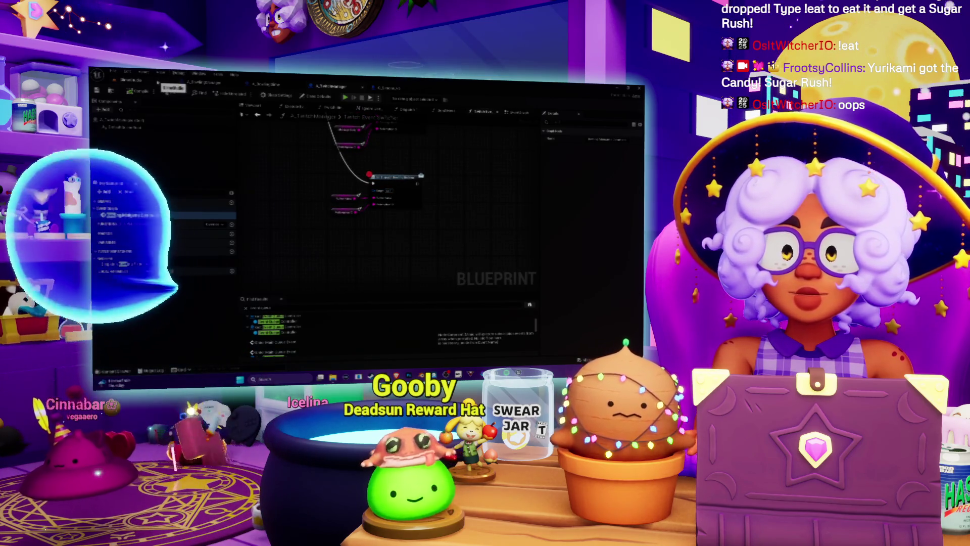
scroll(333, 121, up, 3)
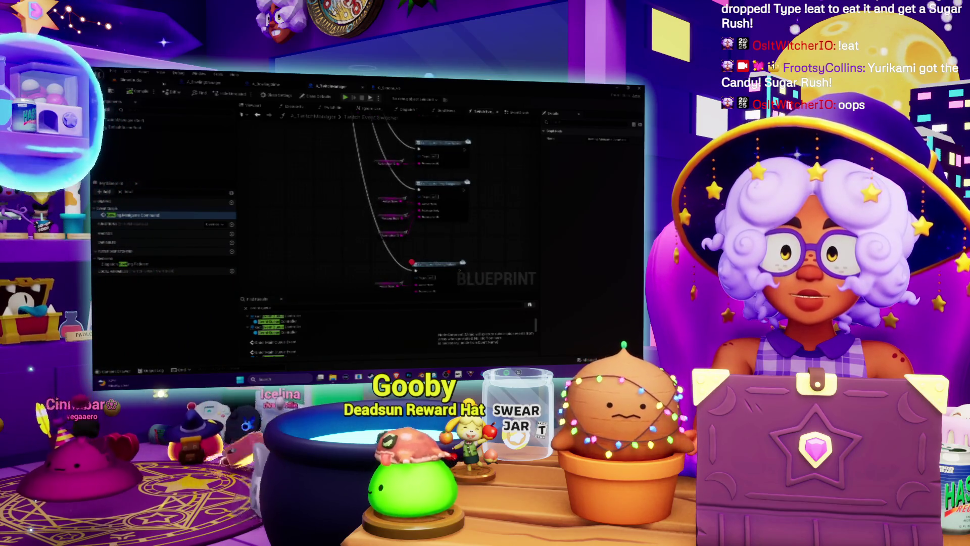
key(ctrl+Tab)
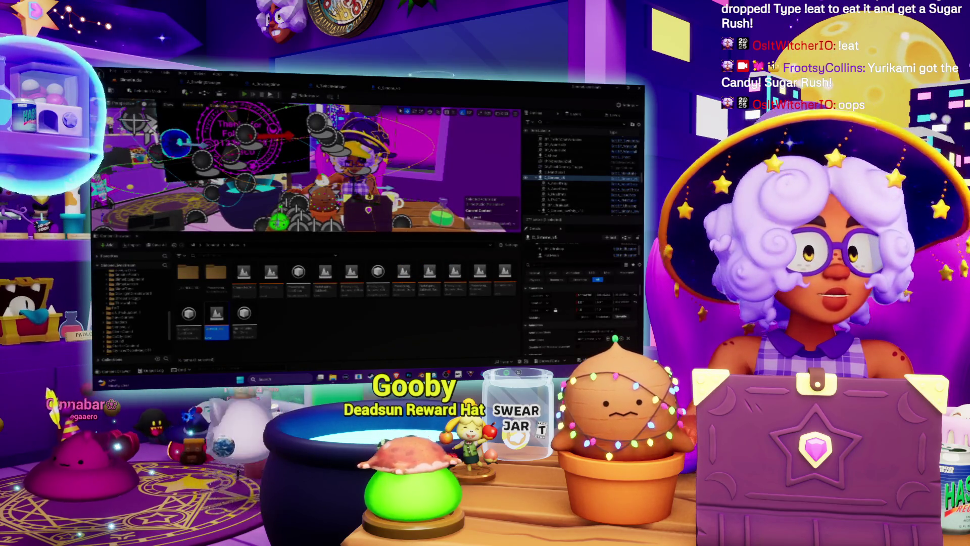
key(alt+p)
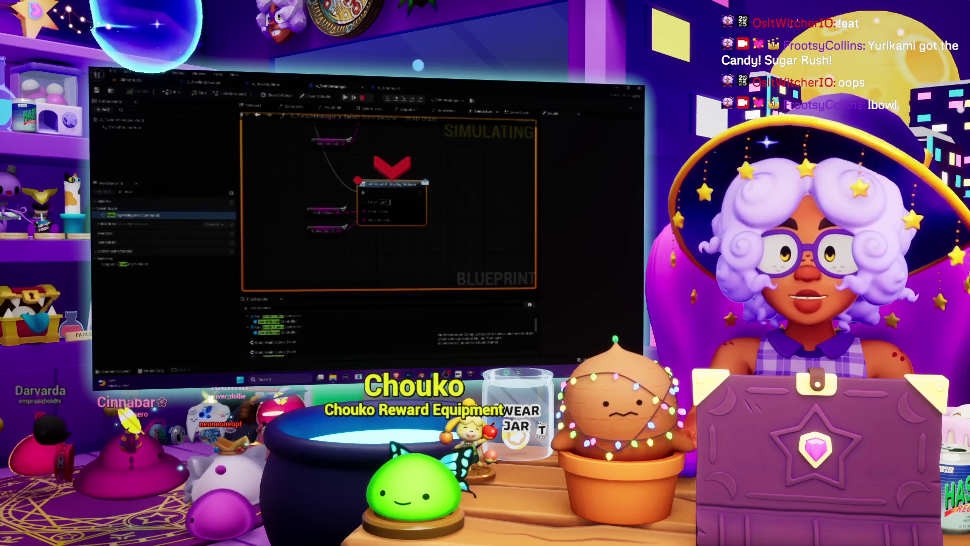
key(Escape)
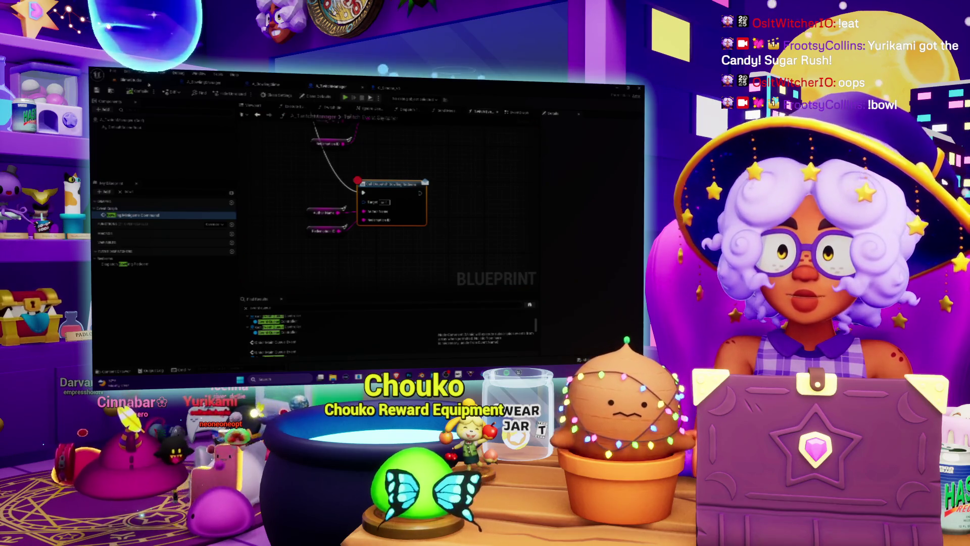
click(128, 80)
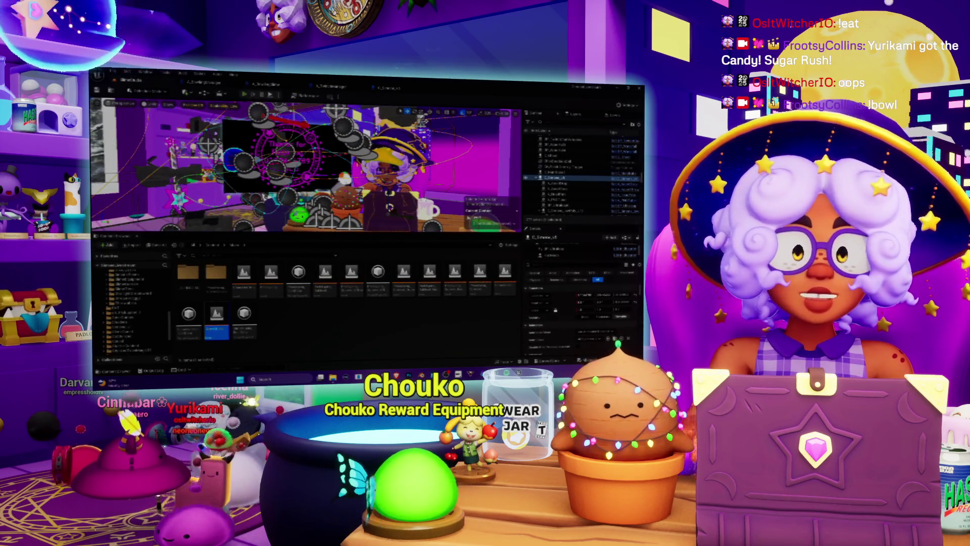
key(alt+p)
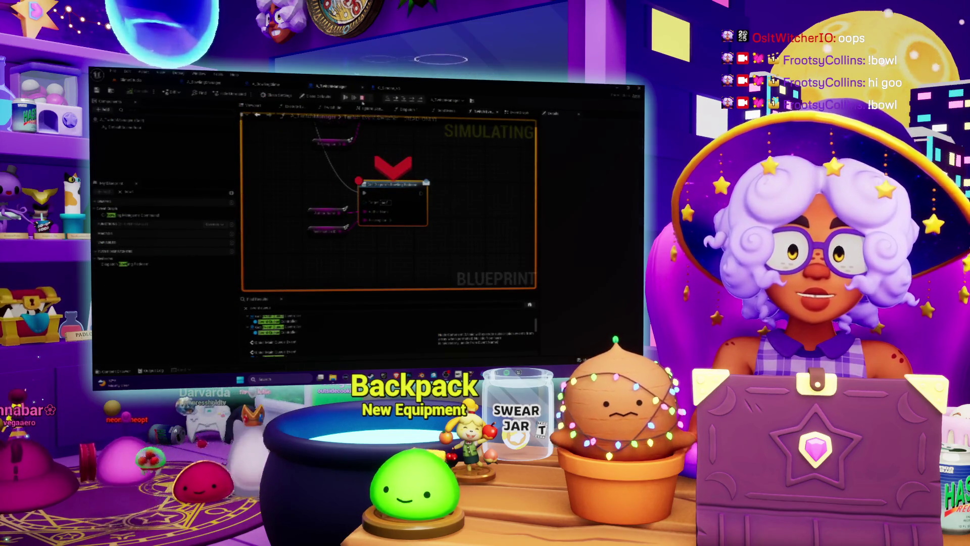
Stop the play session and toggle off the breakpoint on the node
key(Escape)
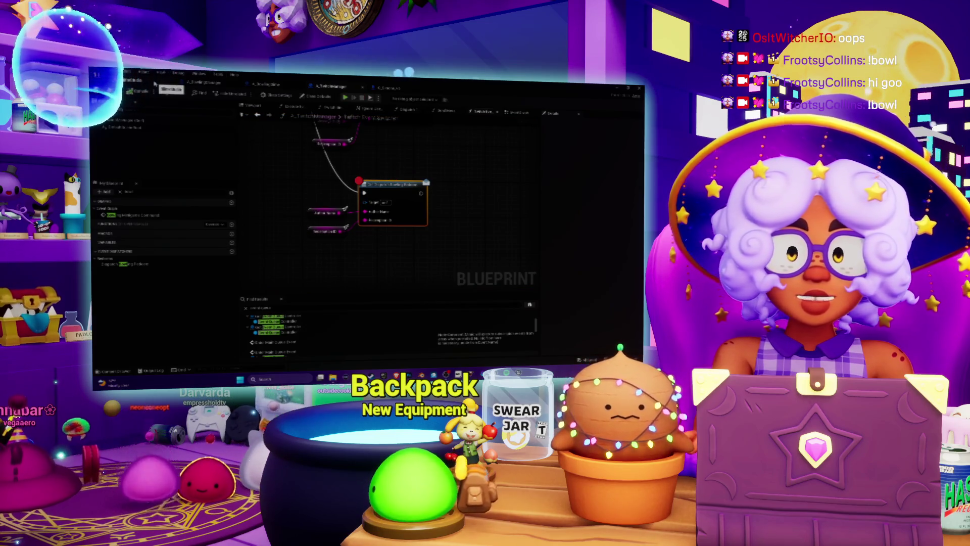
right_click(388, 191)
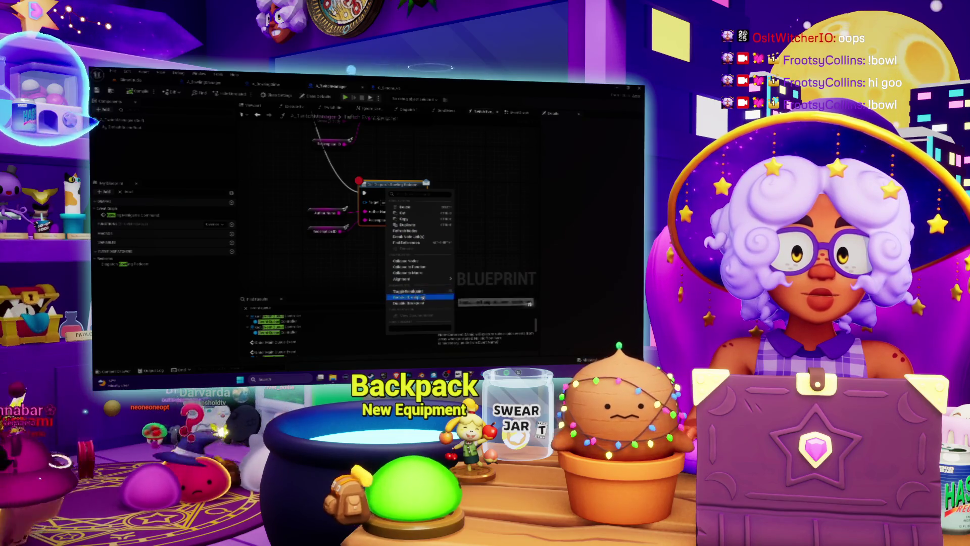
click(423, 292)
Select the Stream Deck manager actor in the level and open its Blueprint for editing
key(ctrl+Tab)
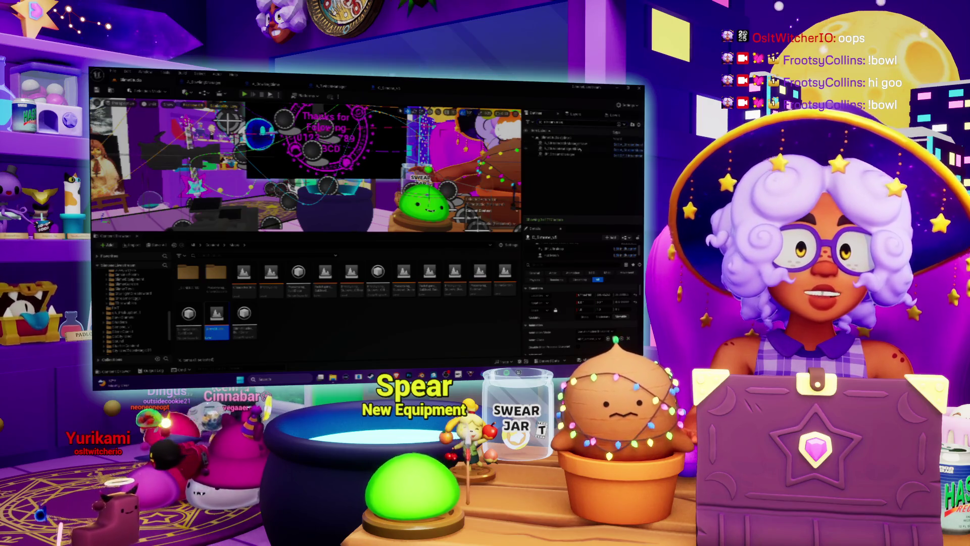
click(580, 149)
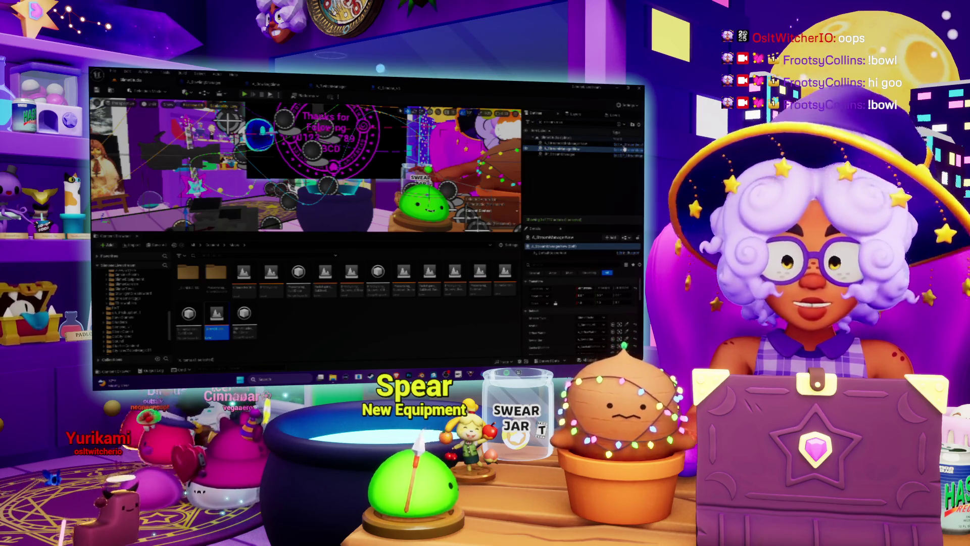
click(624, 149)
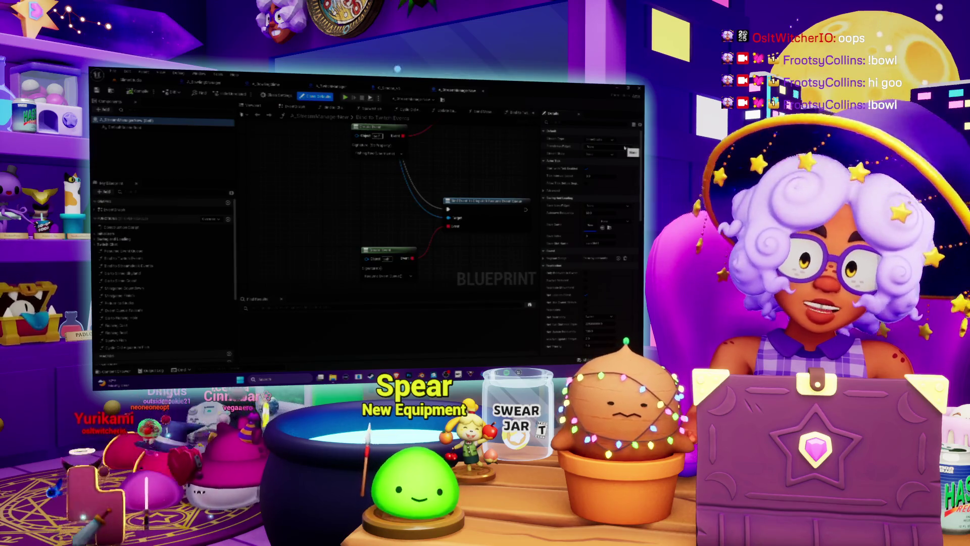
Rearrange the event and switch nodes and add a node wired into the graph
scroll(445, 212, down, 5)
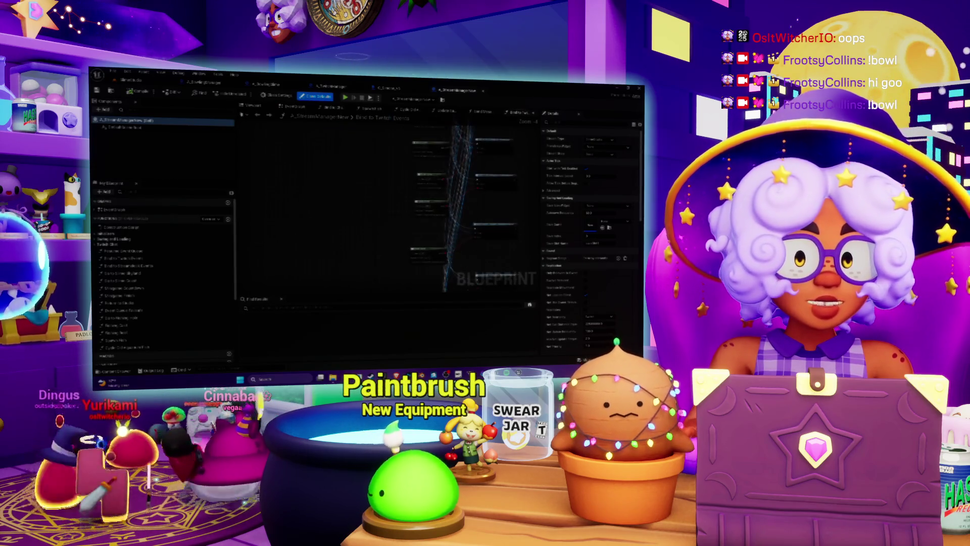
scroll(395, 206, up, 3)
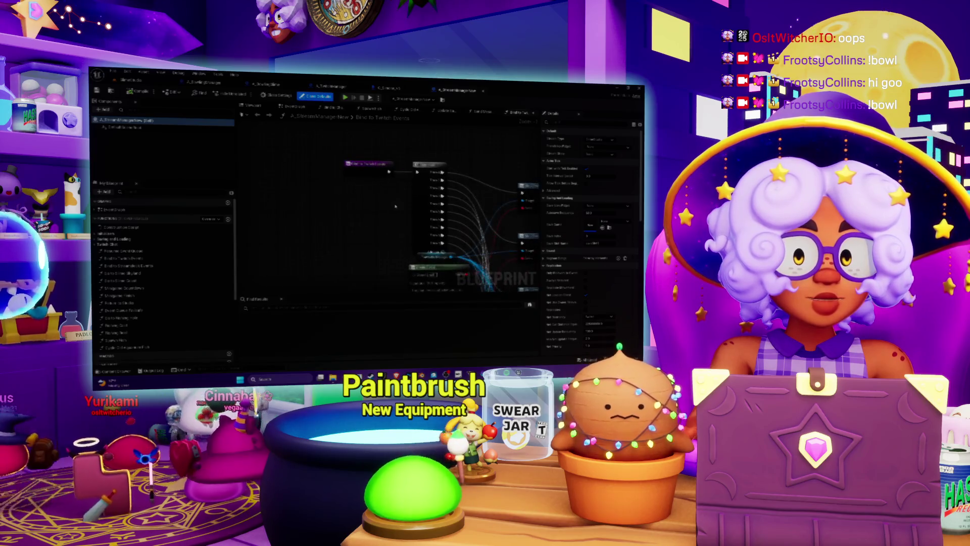
scroll(396, 206, down, 2)
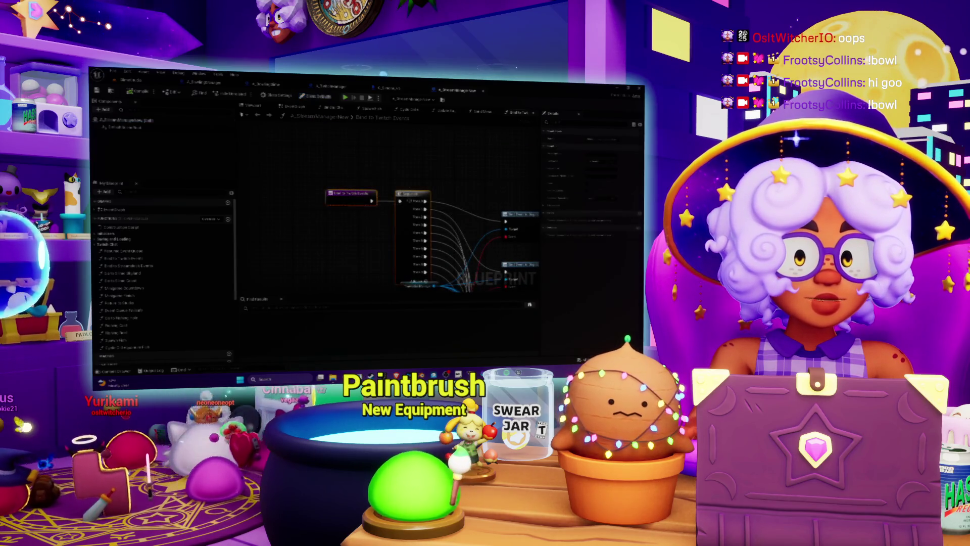
drag(411, 194, 401, 142)
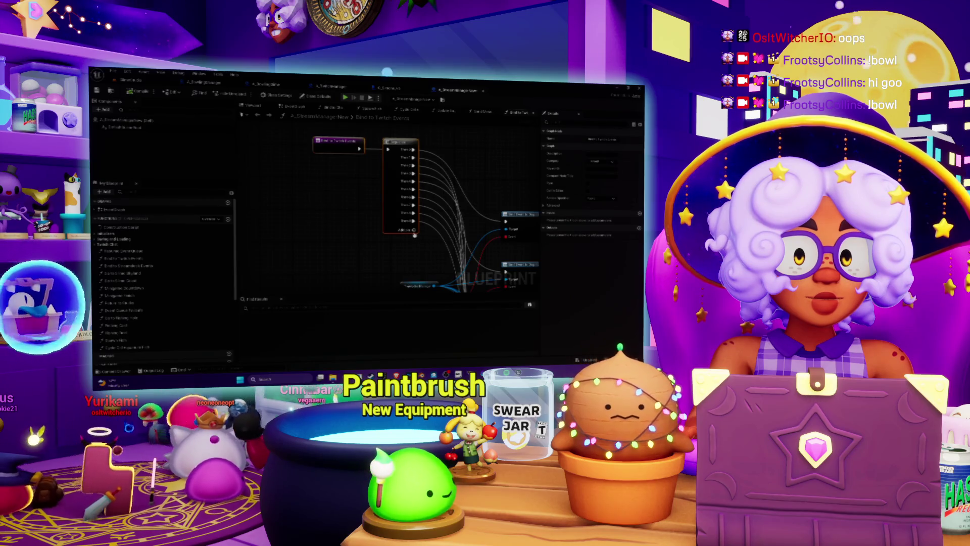
mouse_move(402, 269)
mouse_down()
mouse_move(381, 214)
mouse_move(412, 202)
mouse_move(415, 179)
mouse_up()
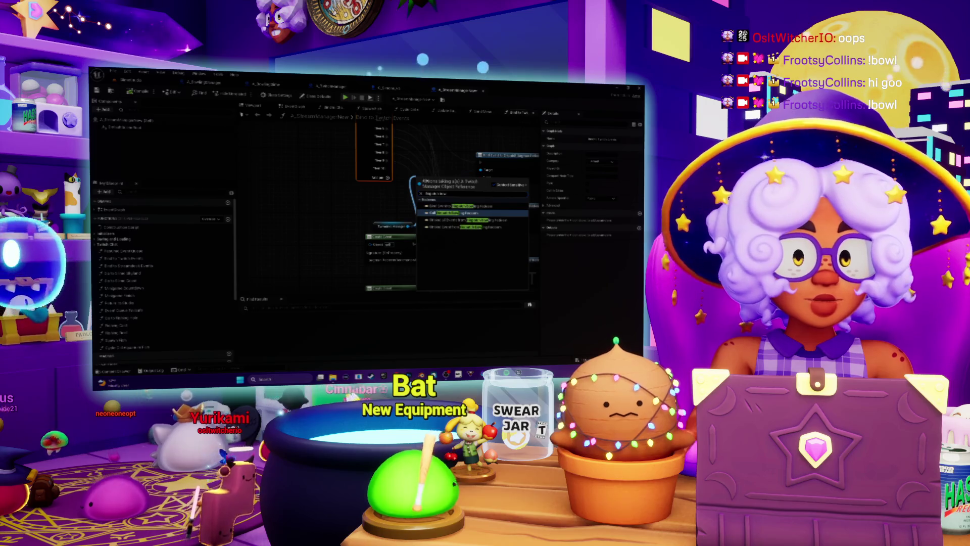
click(462, 212)
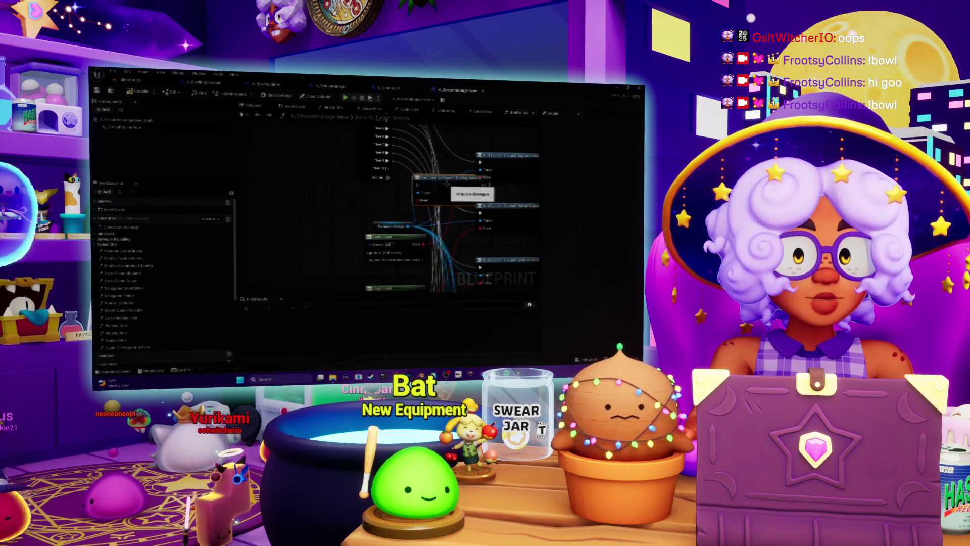
In the EventGraph, look through the Go to Slime Skyland function graph and another function's graph
scroll(462, 209, up, 2)
scroll(419, 212, up, 2)
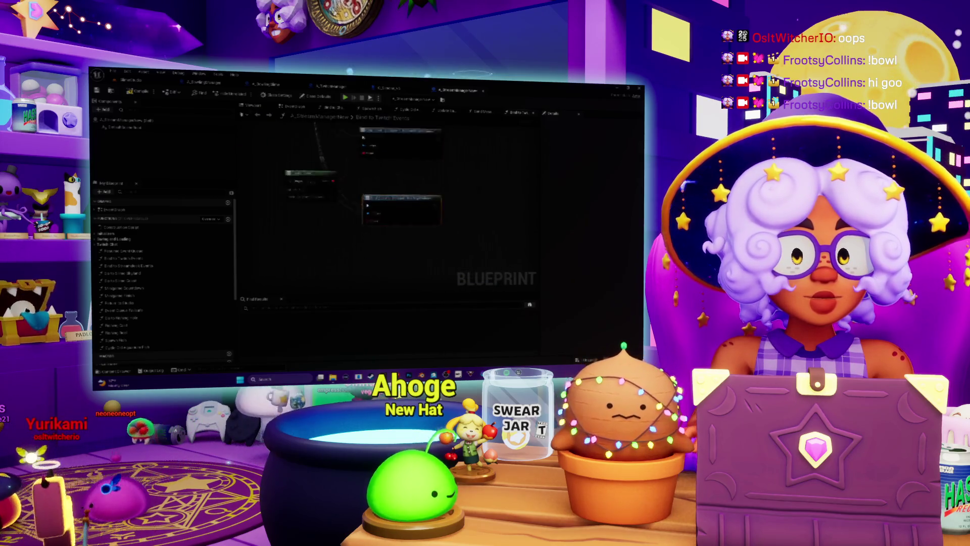
drag(360, 265, 392, 257)
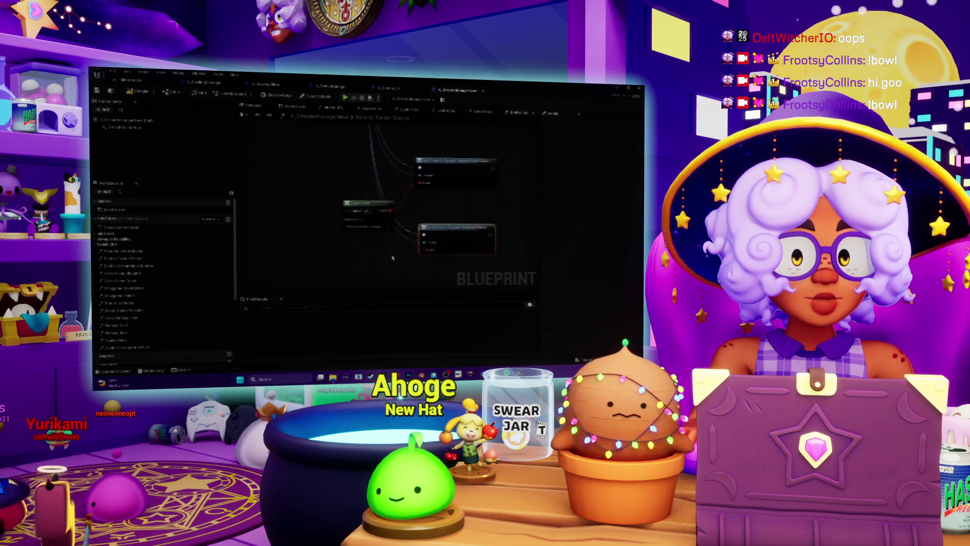
drag(358, 177, 364, 220)
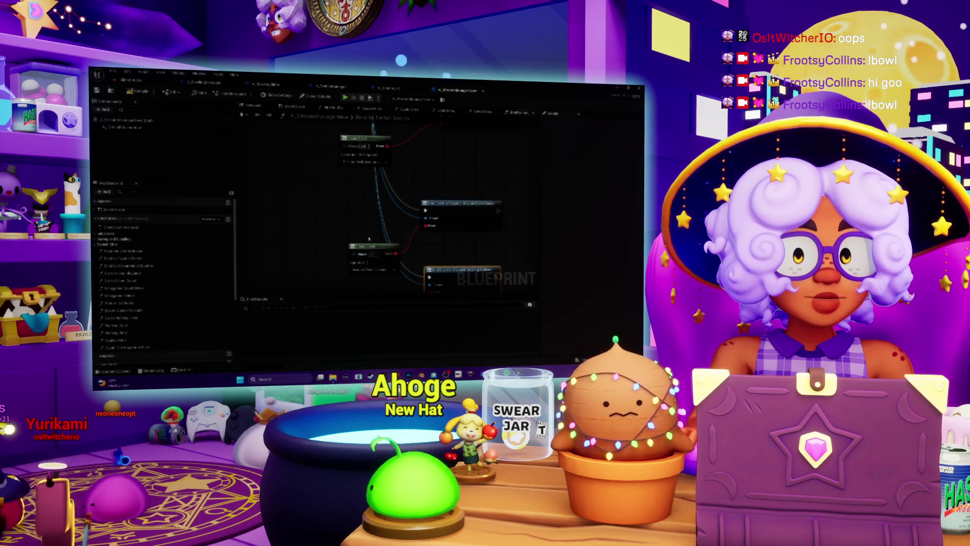
click(290, 106)
scroll(322, 171, down, 5)
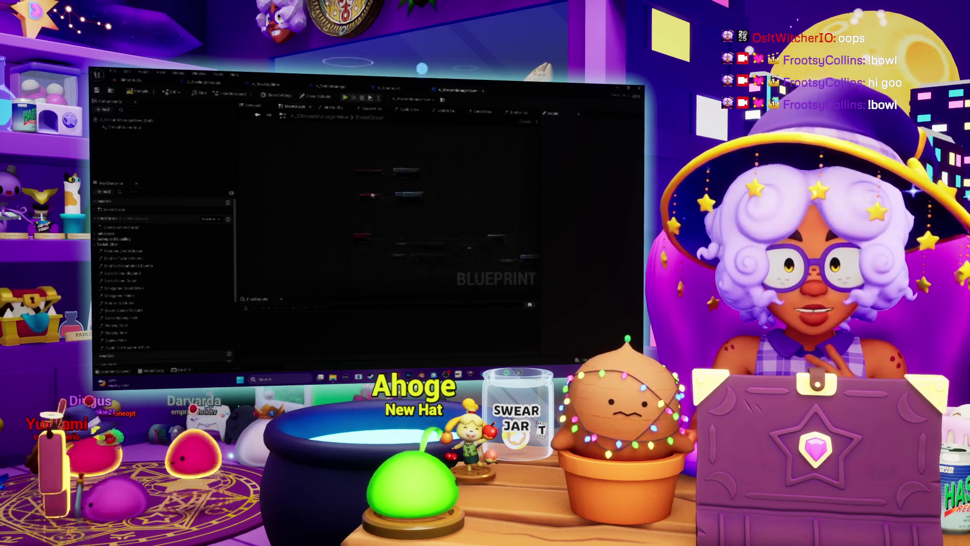
scroll(342, 221, up, 4)
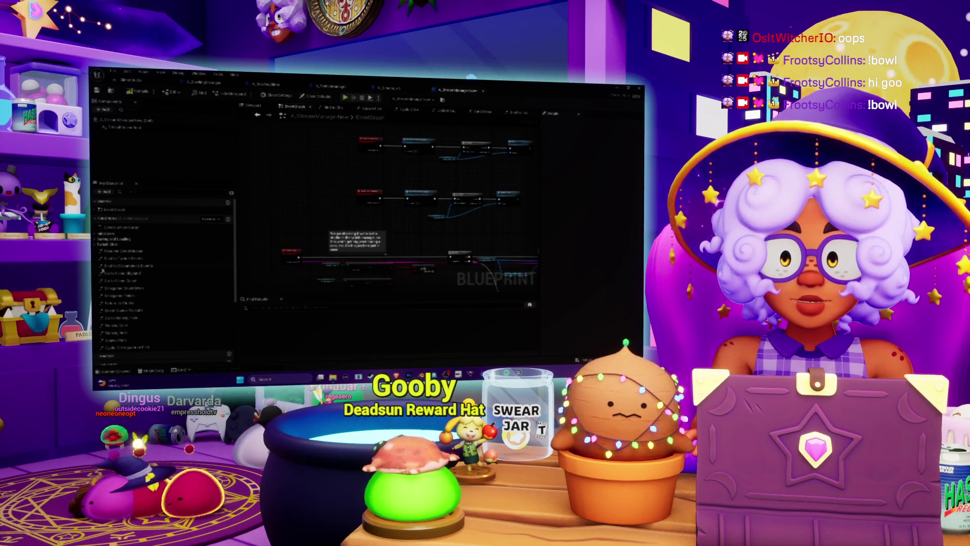
scroll(143, 284, down, 2)
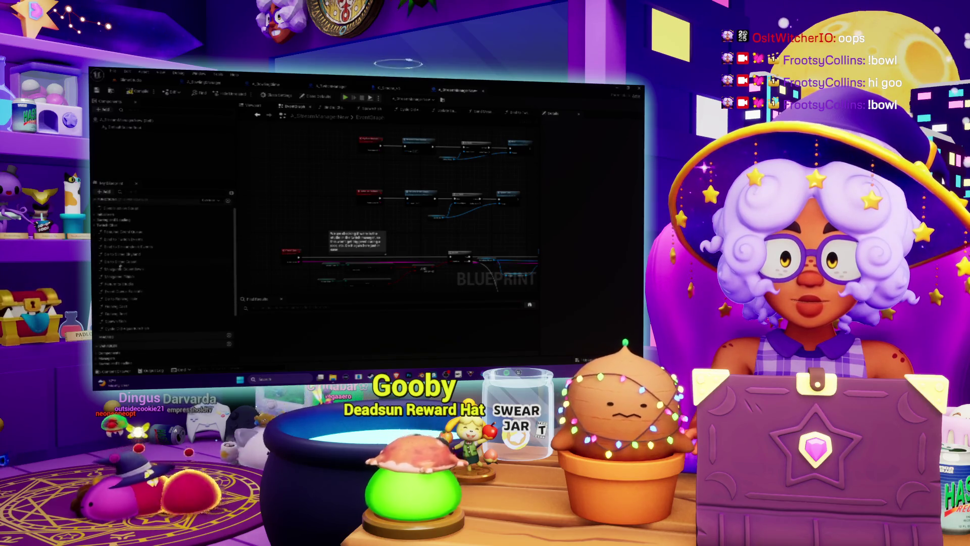
double_click(122, 254)
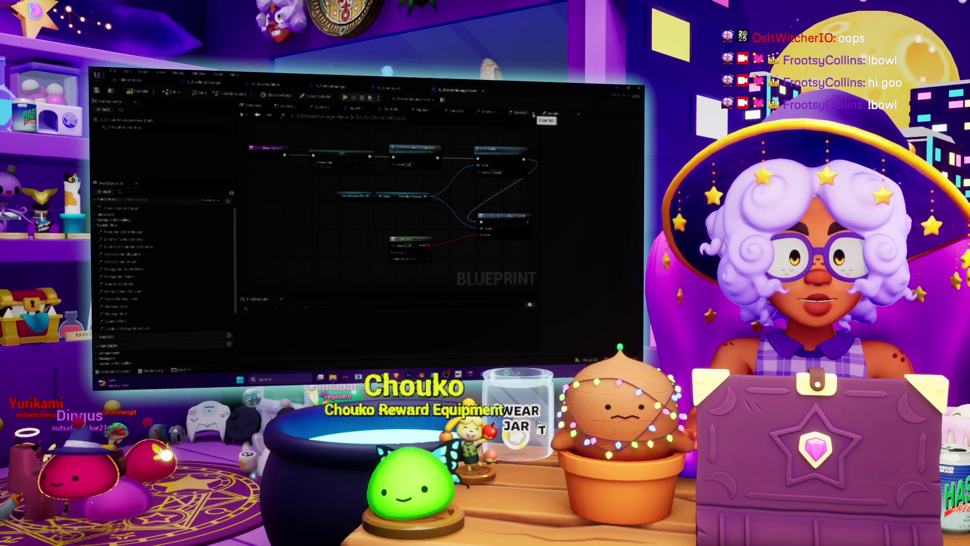
click(533, 114)
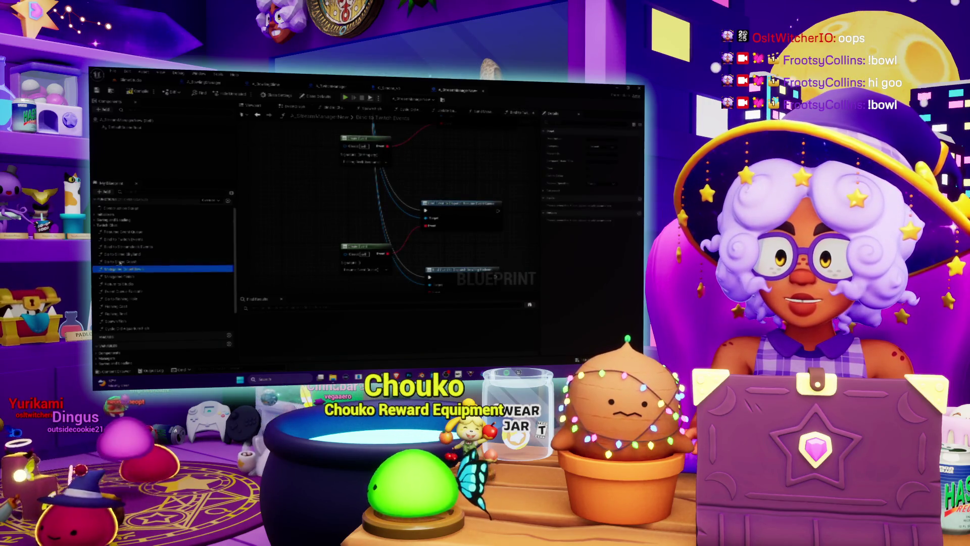
double_click(108, 269)
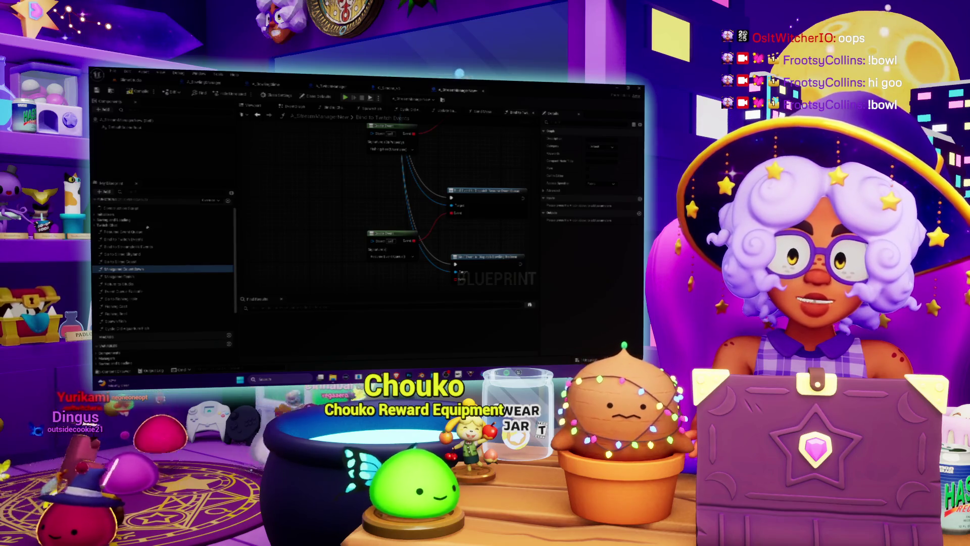
Drag off the delegate pin to create a bound event with a matching function
scroll(154, 222, up, 1)
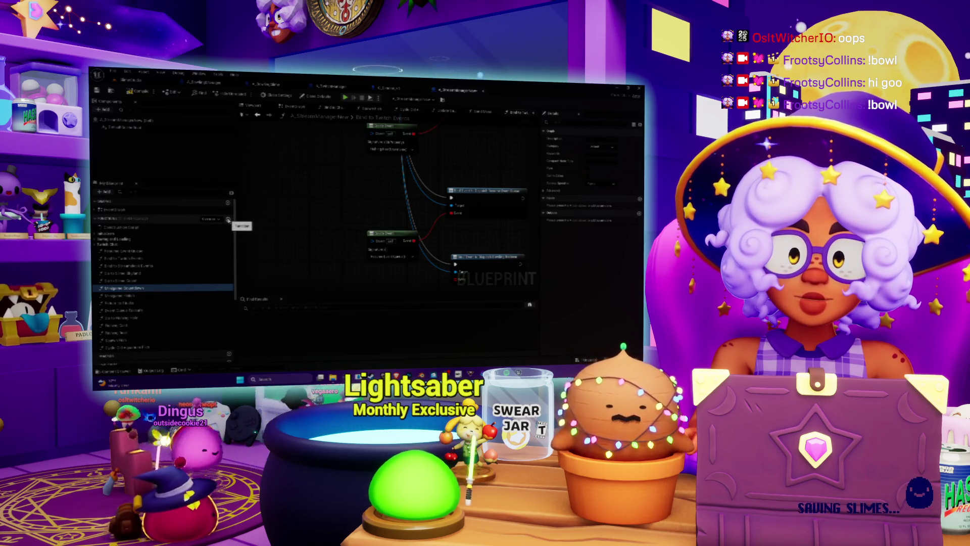
drag(315, 212, 289, 159)
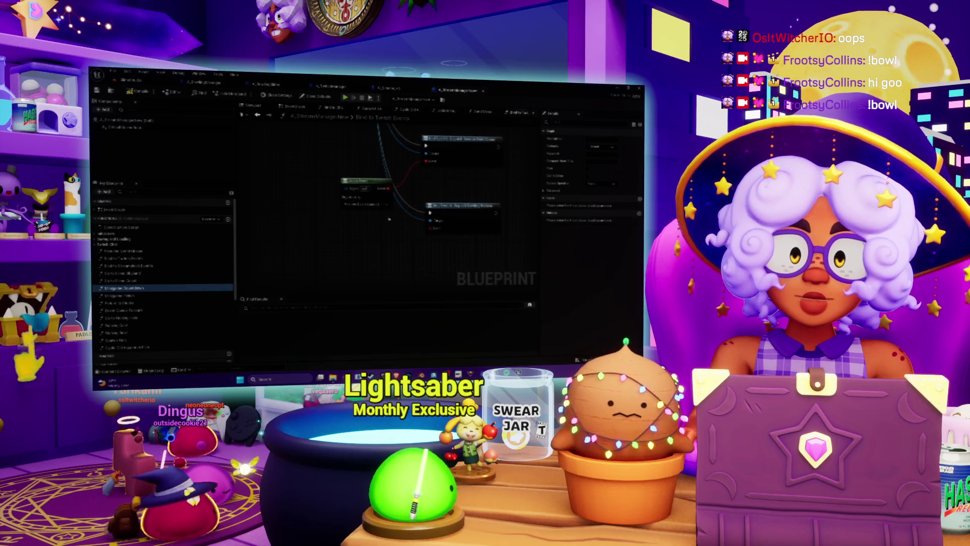
drag(432, 228, 382, 246)
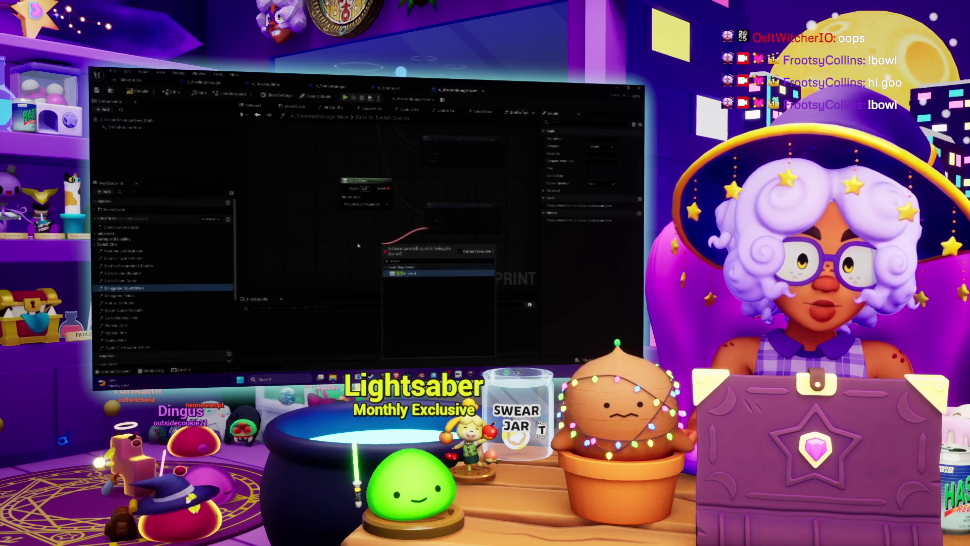
click(404, 272)
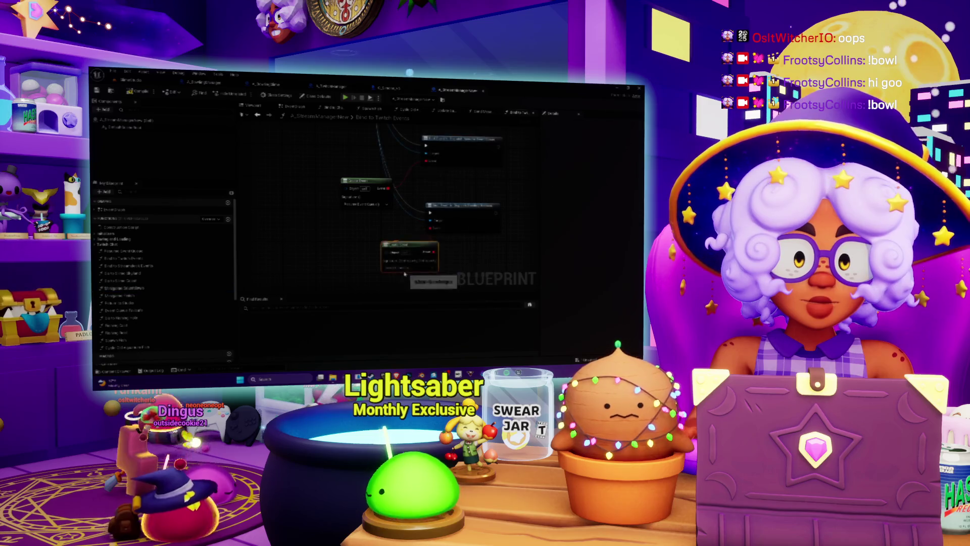
click(409, 267)
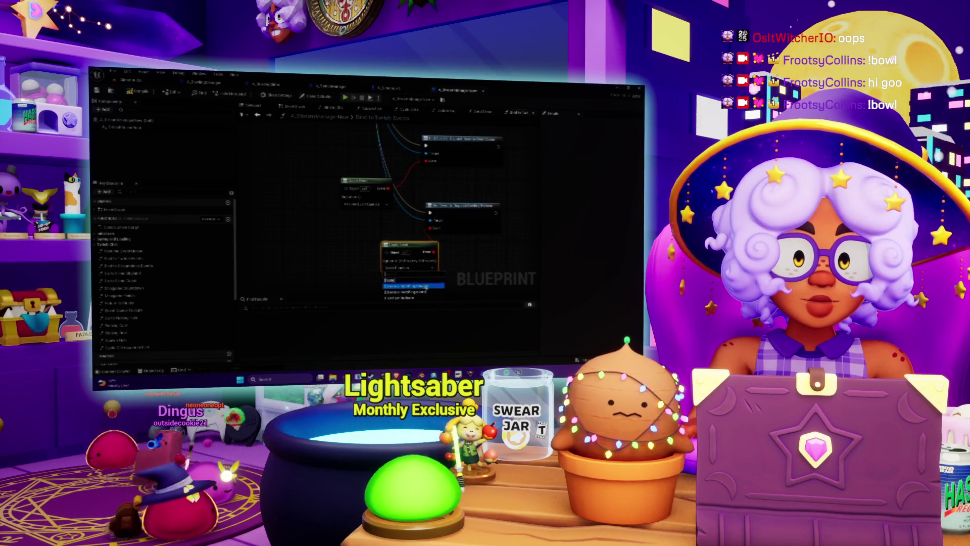
click(428, 286)
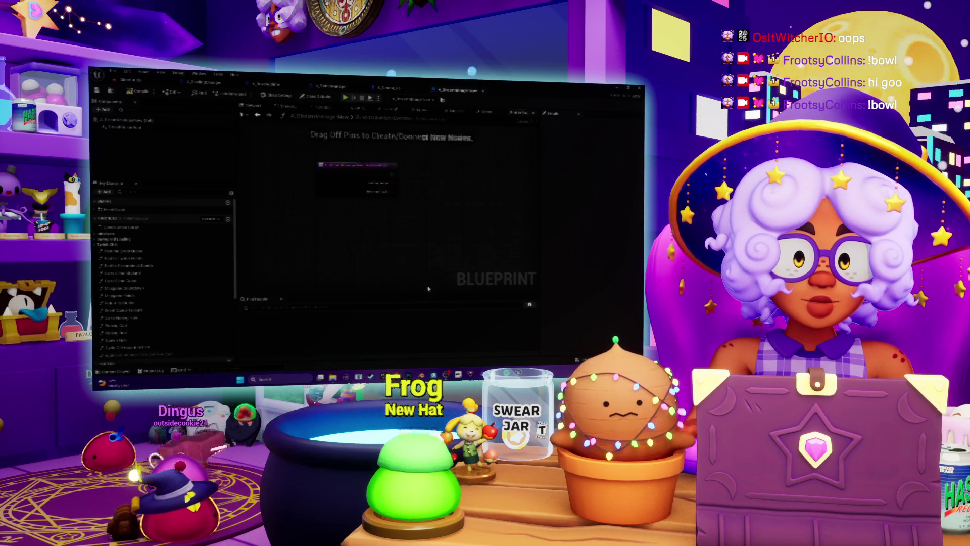
Rename the new function to Go to Bowling Minigame and shift its node left
click(389, 193)
click(610, 139)
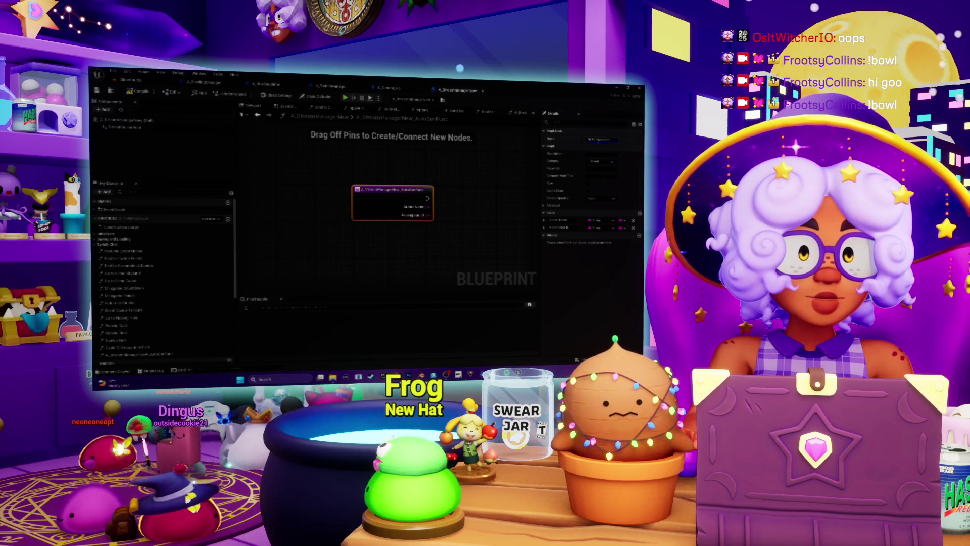
key(Return)
drag(441, 195, 377, 195)
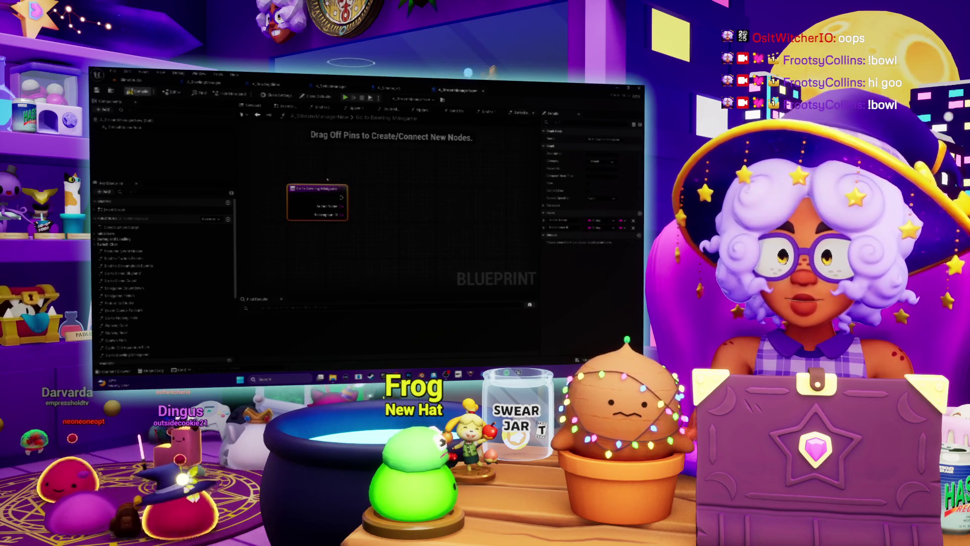
Add a breakpoint to the function node and play-test the level with Alt+P
click(328, 189)
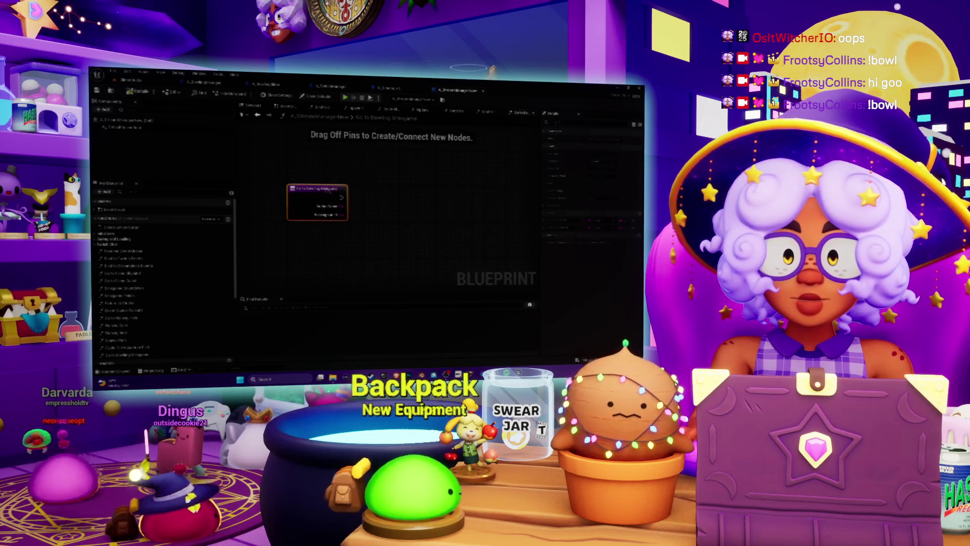
right_click(325, 193)
click(348, 309)
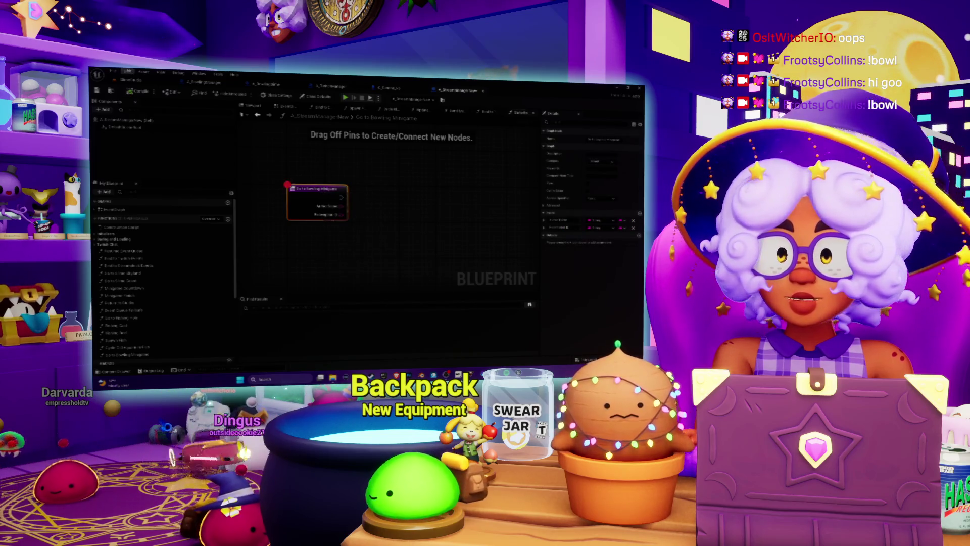
click(126, 81)
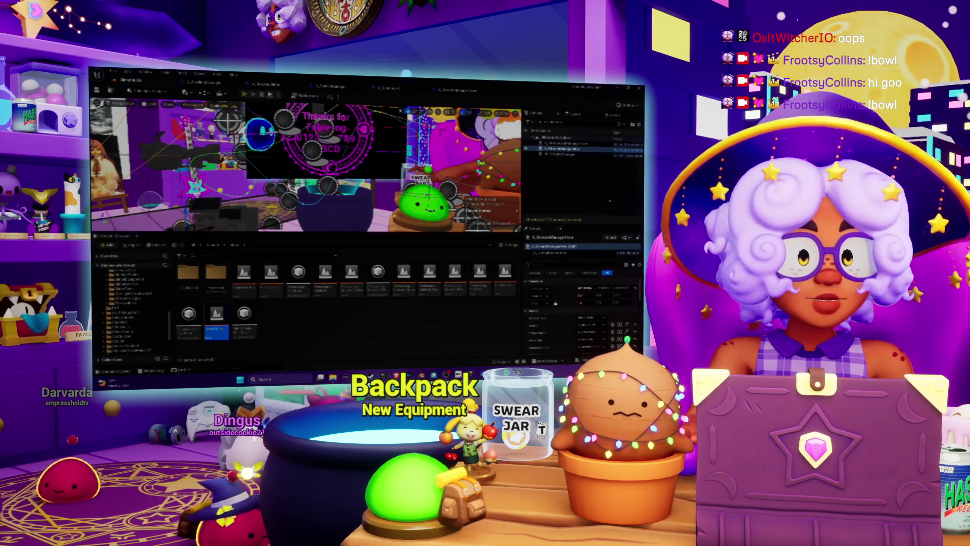
key(alt+p)
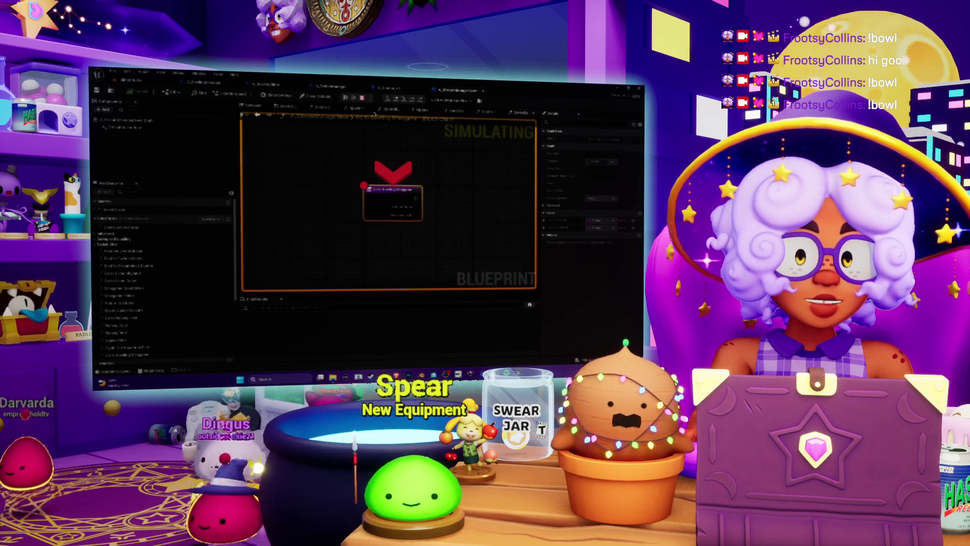
click(362, 98)
Remove the breakpoint from the Go to Bowling Minigame node and move it left
right_click(399, 198)
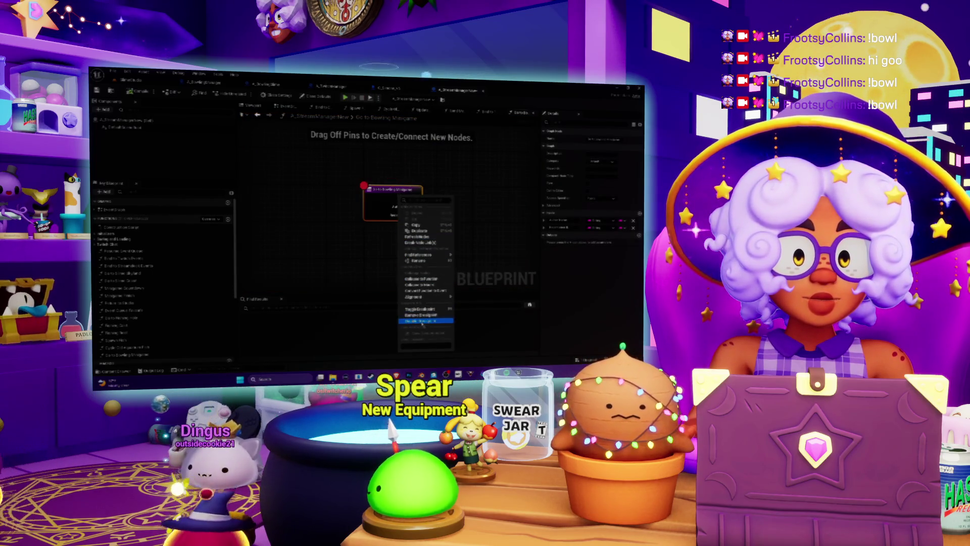
click(422, 315)
mouse_move(444, 204)
mouse_down()
mouse_move(363, 209)
mouse_move(377, 174)
mouse_up()
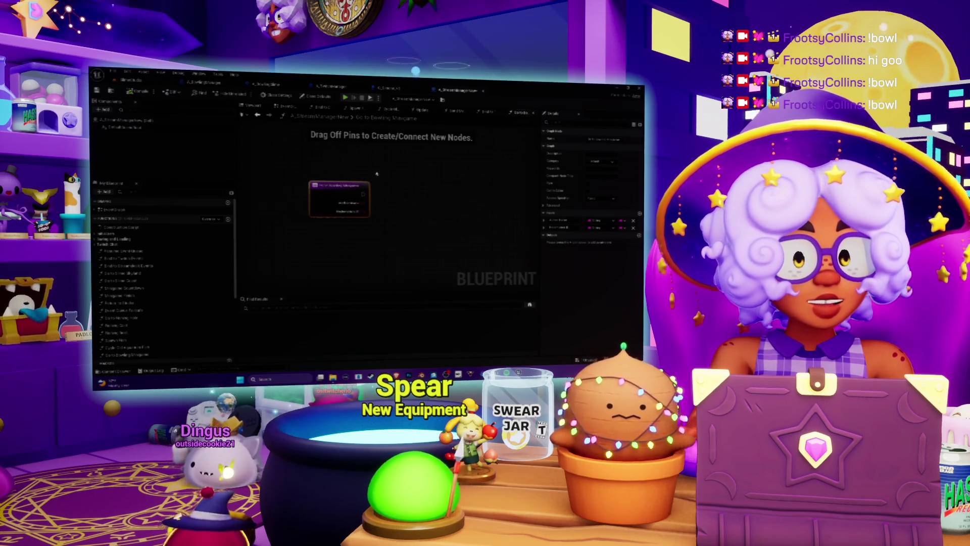
scroll(191, 295, down, 5)
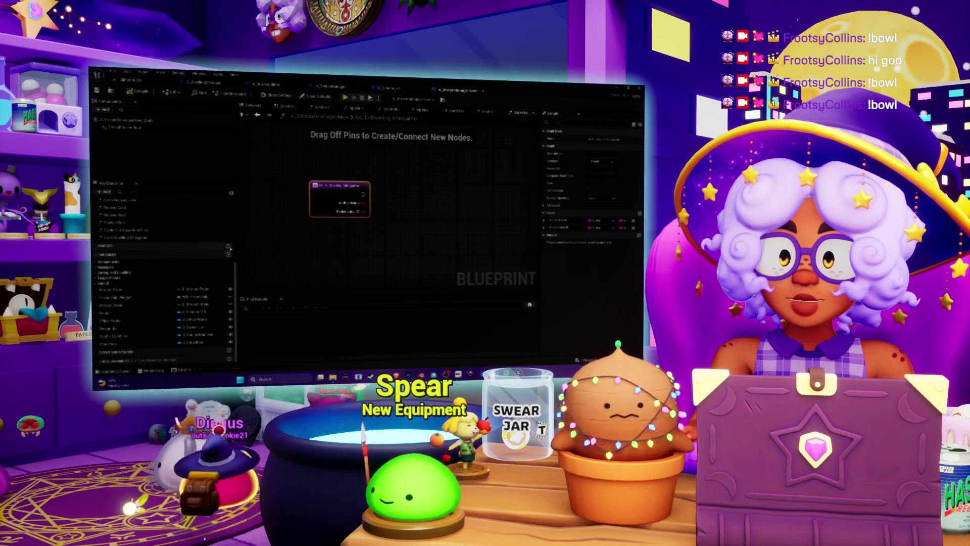
Add a BowlingManager variable of type Bowling Manager Object Reference, then go back to the level
click(228, 255)
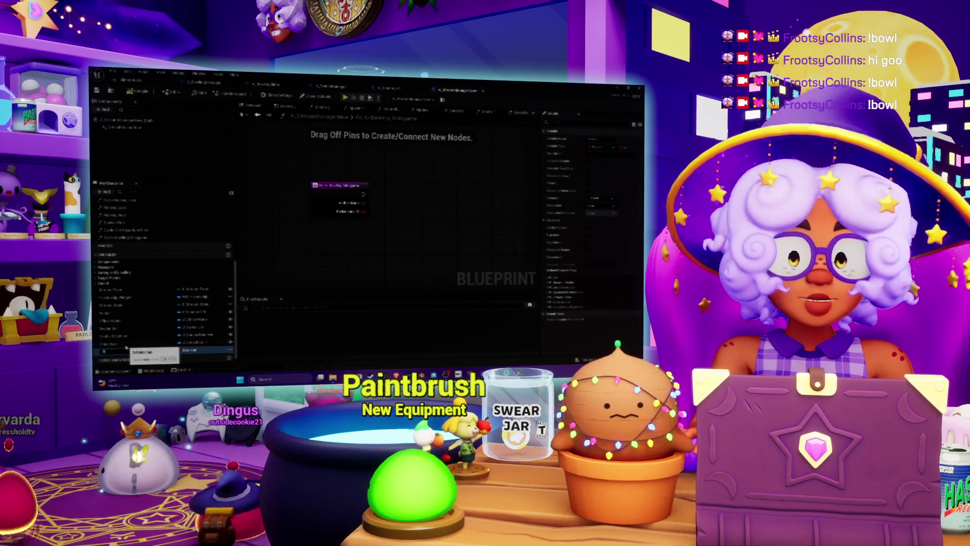
text(ingManager)
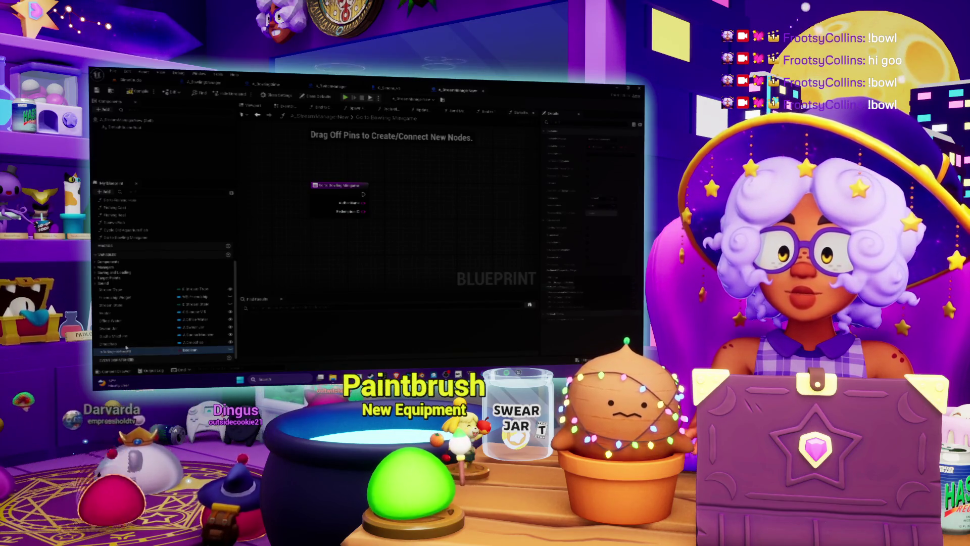
click(190, 350)
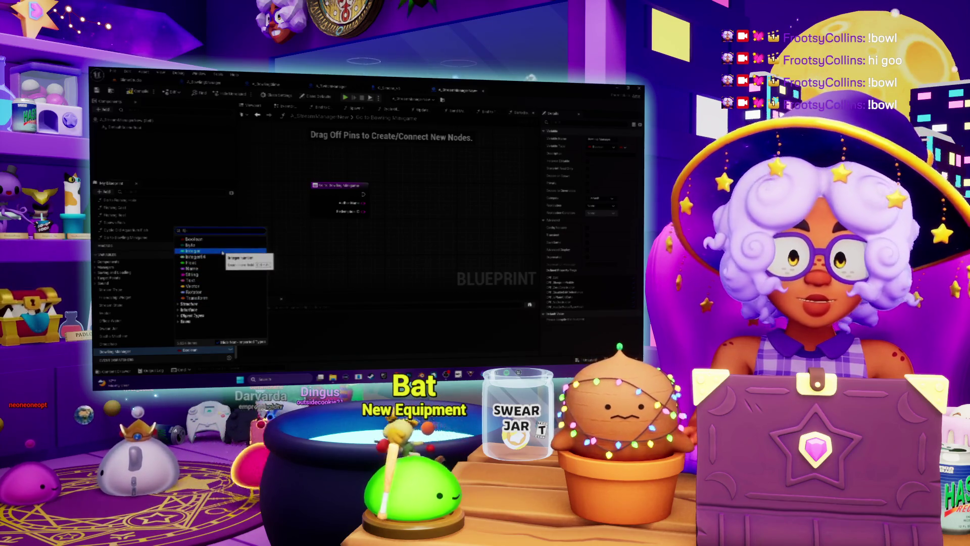
text(Bowling)
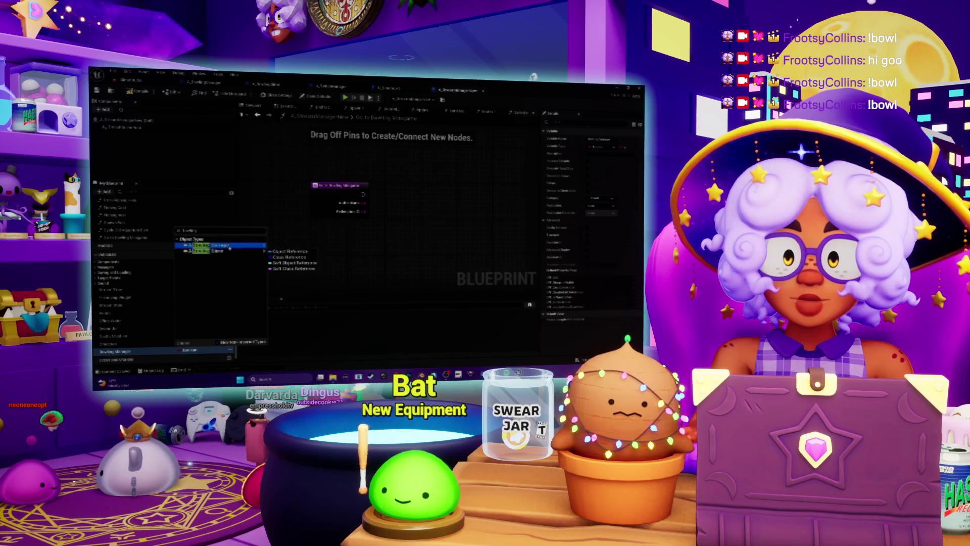
click(288, 251)
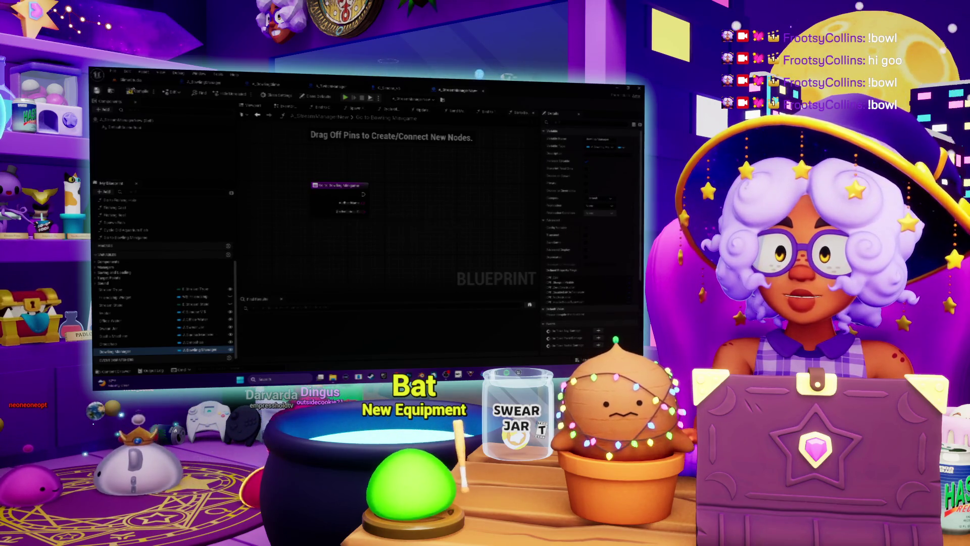
click(141, 84)
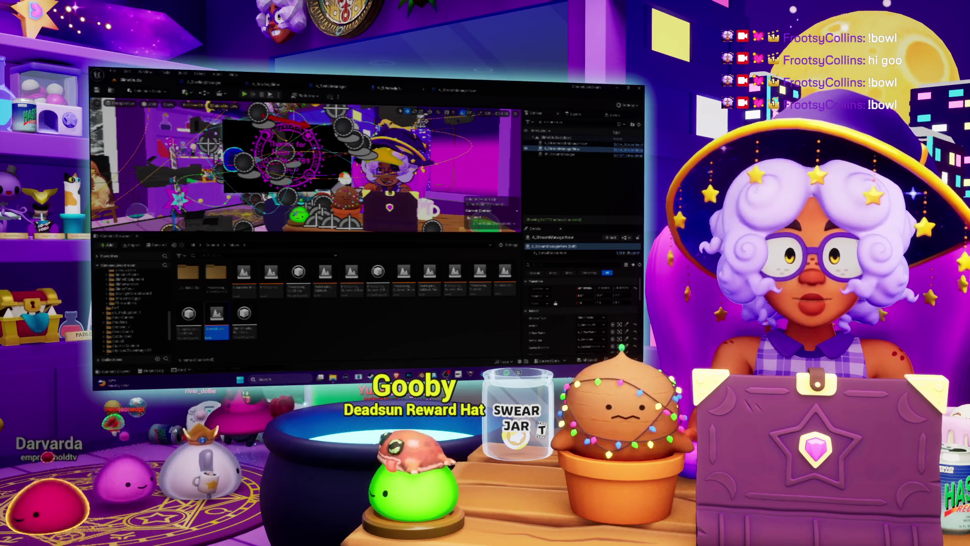
Pick a value for the actor property in the level Details panel and save with Ctrl+S
drag(354, 216, 342, 216)
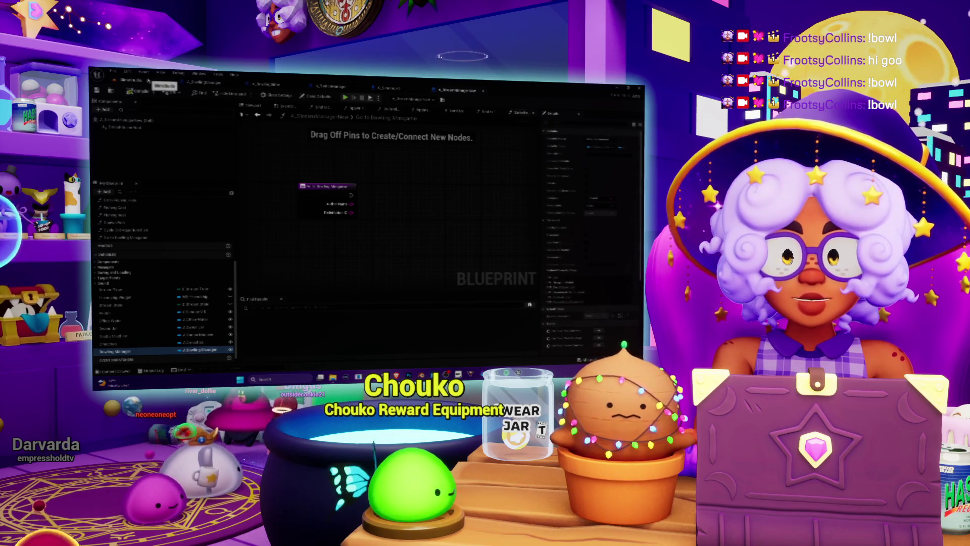
click(132, 80)
scroll(563, 317, down, 3)
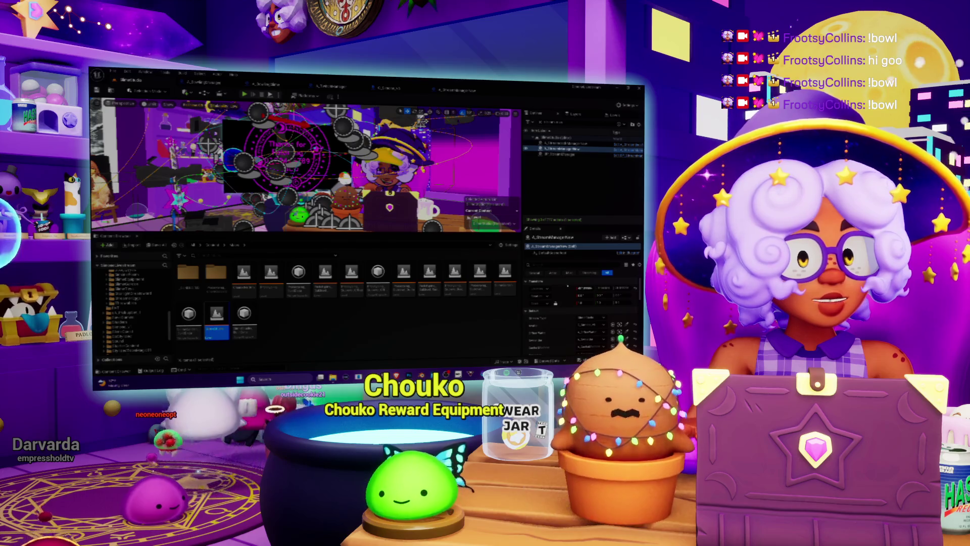
click(586, 329)
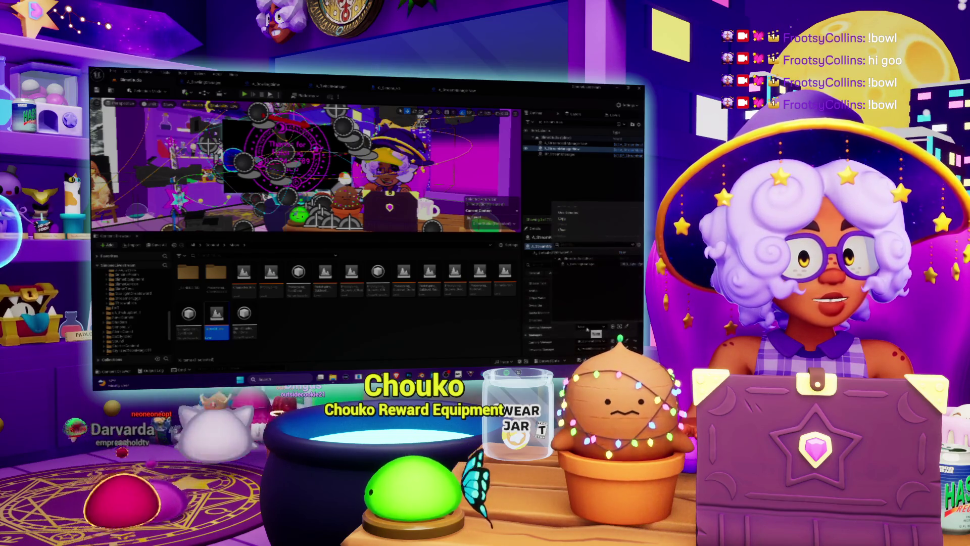
click(568, 212)
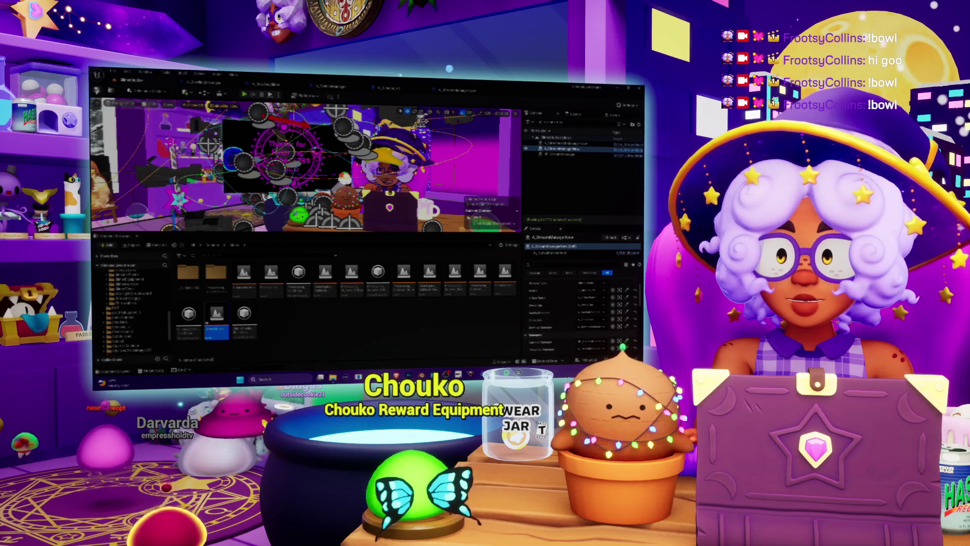
key(ctrl+s)
Open the CreateBall graph of A_BowlingManager and pan across its nodes
click(465, 91)
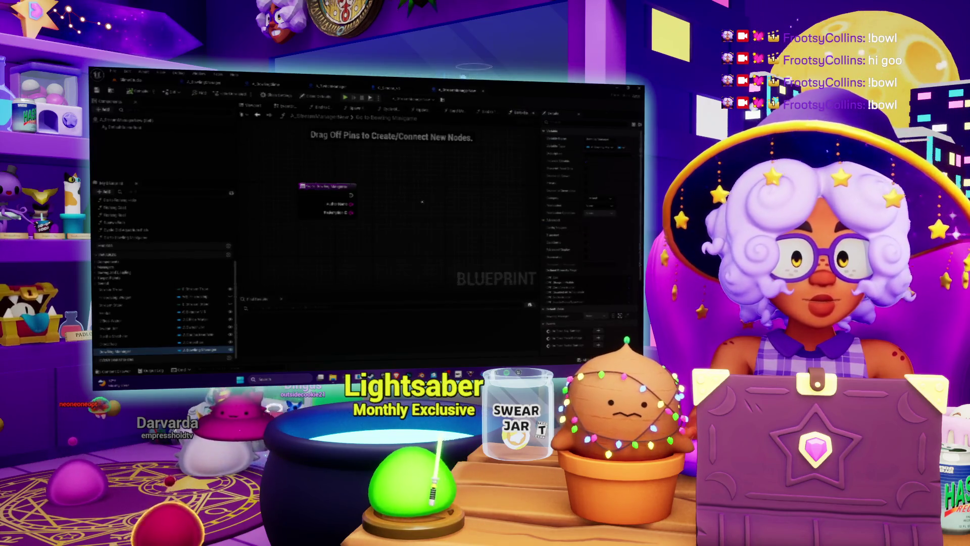
drag(422, 202, 394, 182)
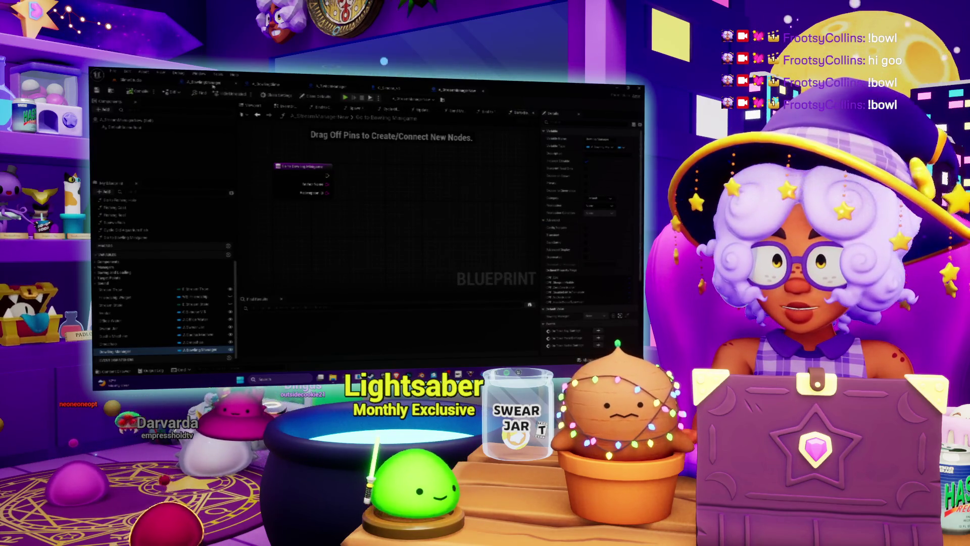
click(213, 86)
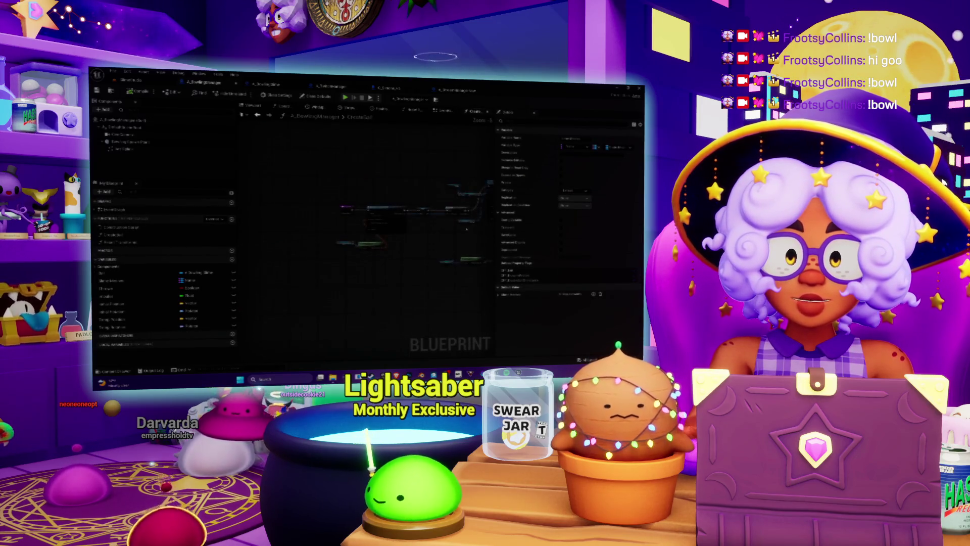
scroll(380, 218, up, 3)
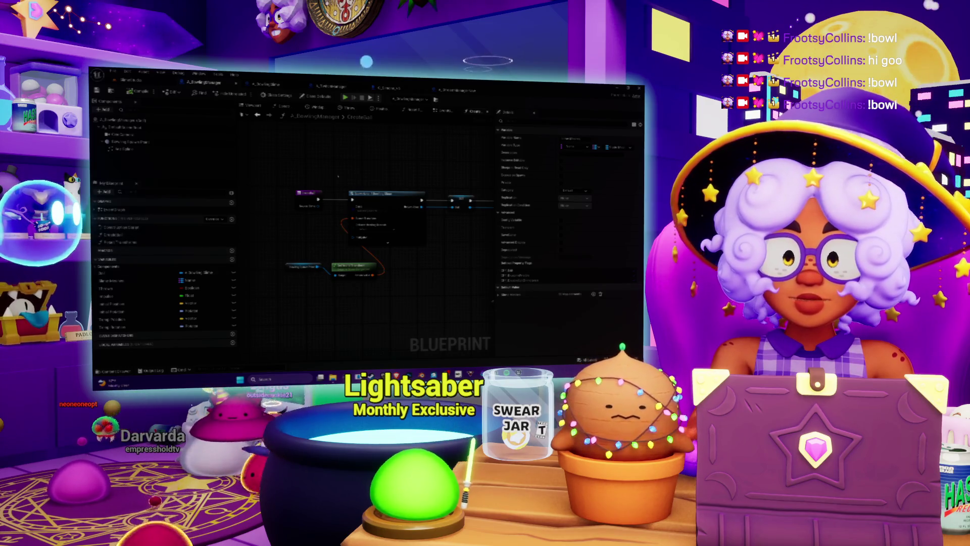
drag(399, 159, 372, 148)
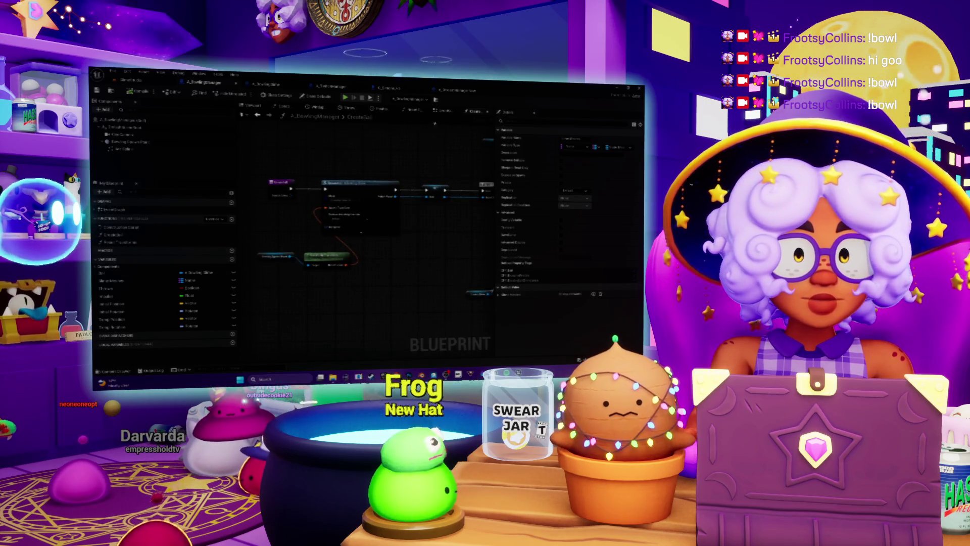
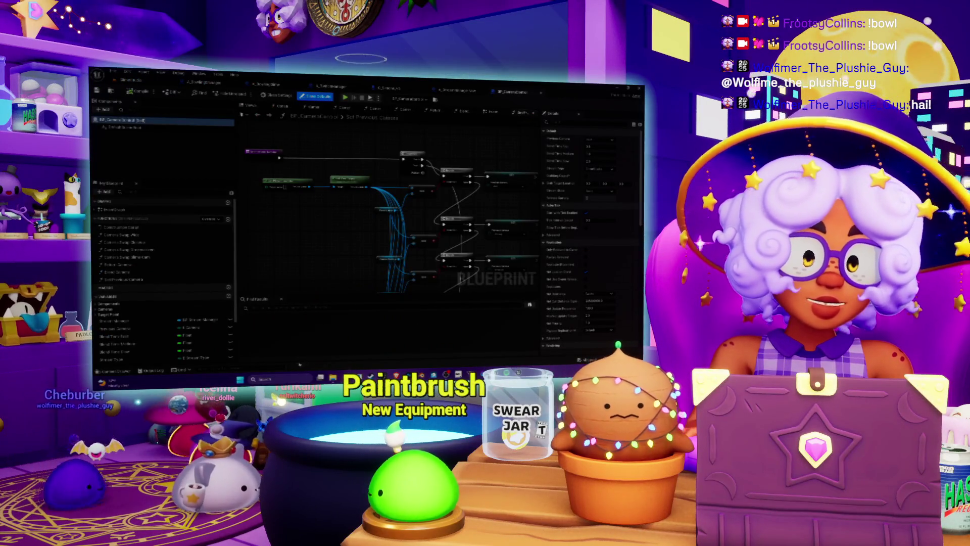
Launch Discord through a Windows search for 'discord' and switch to its window
click(274, 381)
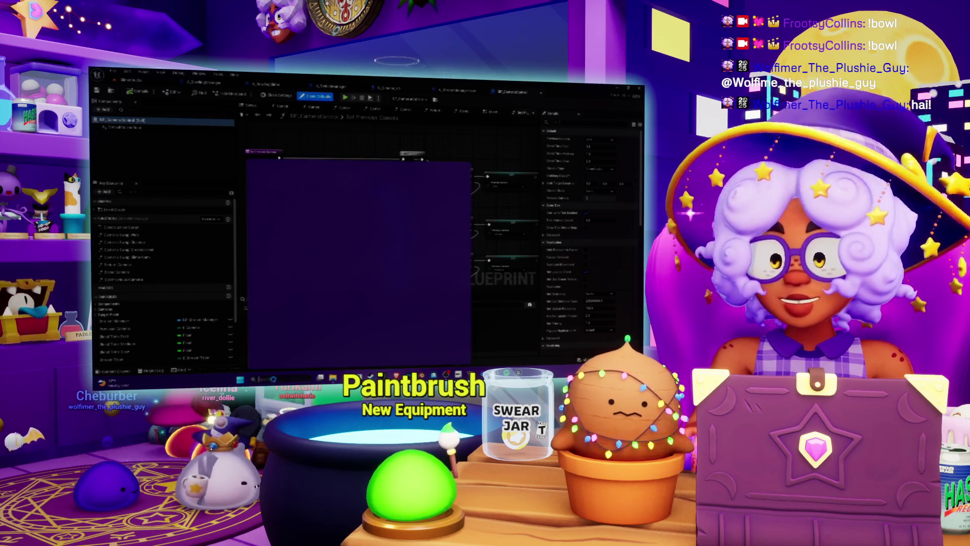
text(discord)
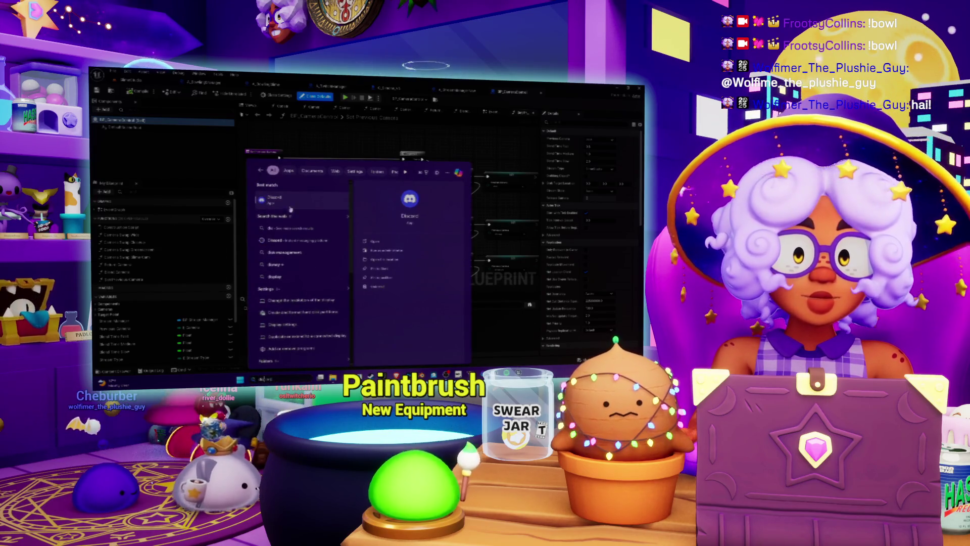
click(291, 204)
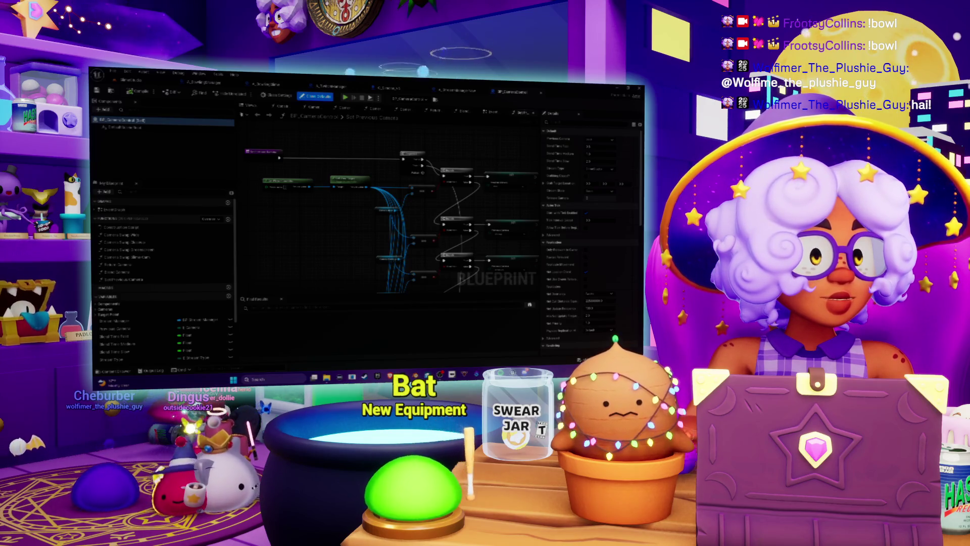
key(alt+Tab)
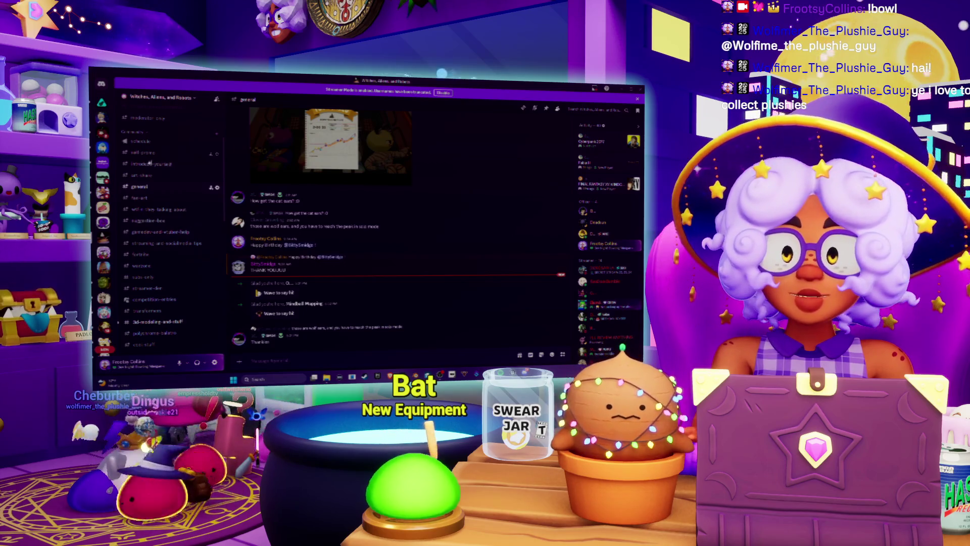
Browse Discord's #fan-art and #3d-modeling-and-stuff channels, then return to Unreal Engine
click(135, 198)
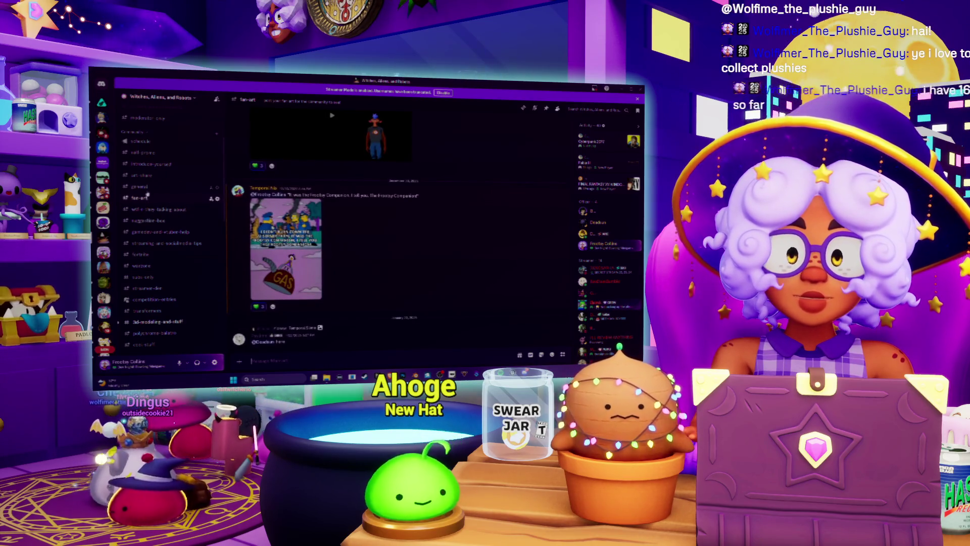
click(147, 324)
click(149, 324)
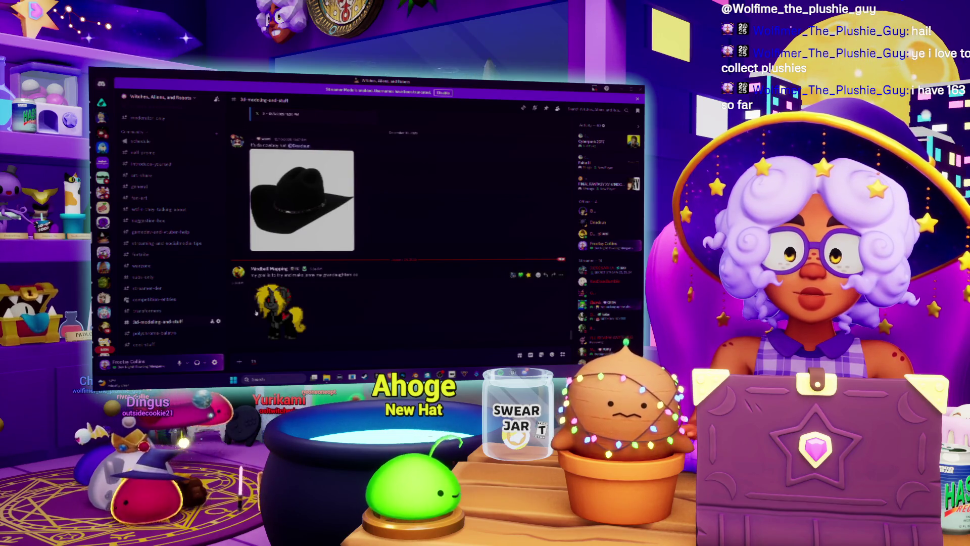
scroll(161, 227, down, 2)
key(alt+Tab)
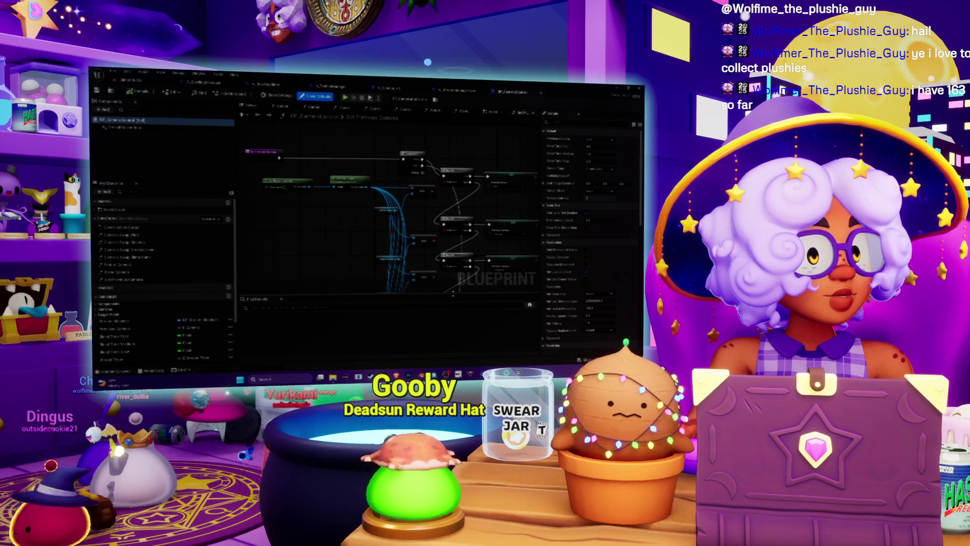
Bring the 'gacha camera?' nodes into view and open the Fn to Bowling Minigame graph
scroll(361, 230, up, 3)
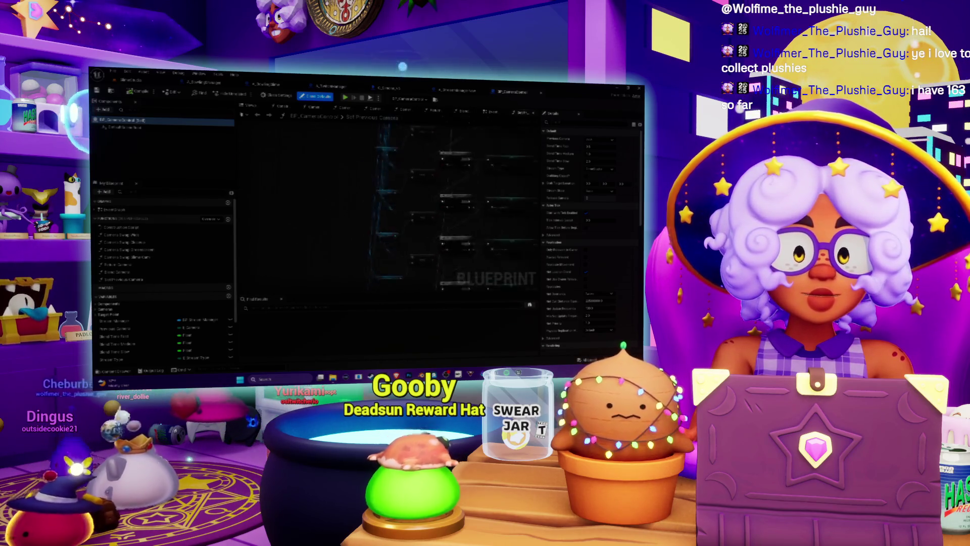
drag(394, 151, 359, 248)
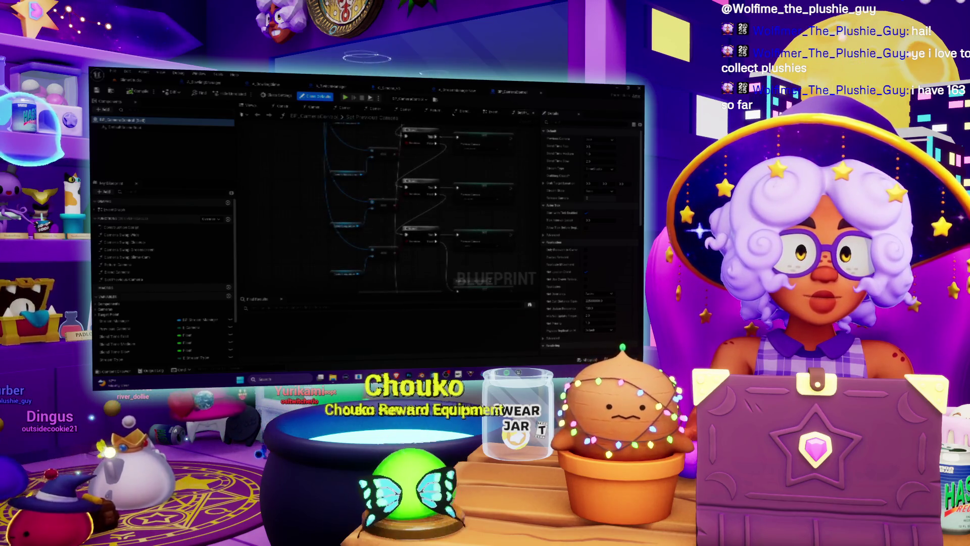
double_click(390, 212)
drag(390, 213, 442, 228)
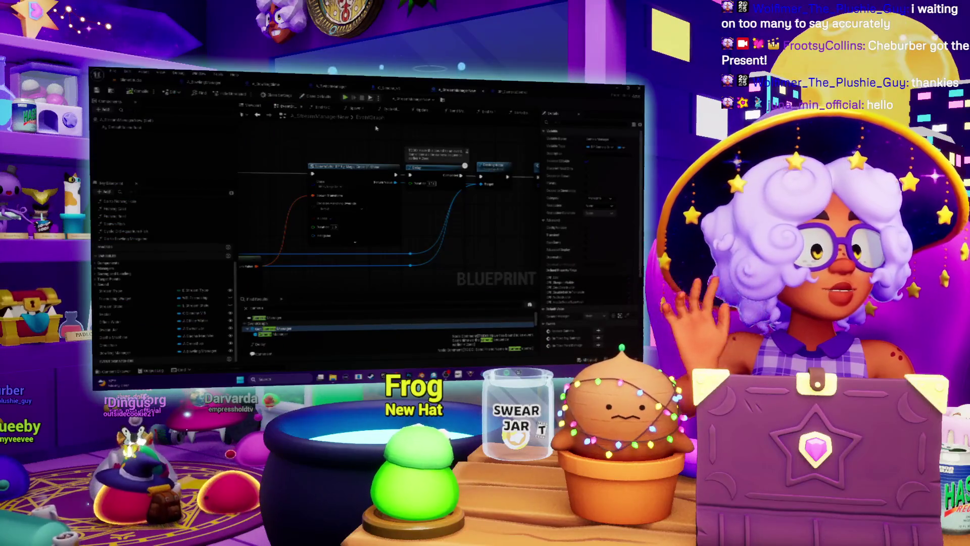
scroll(376, 129, down, 1)
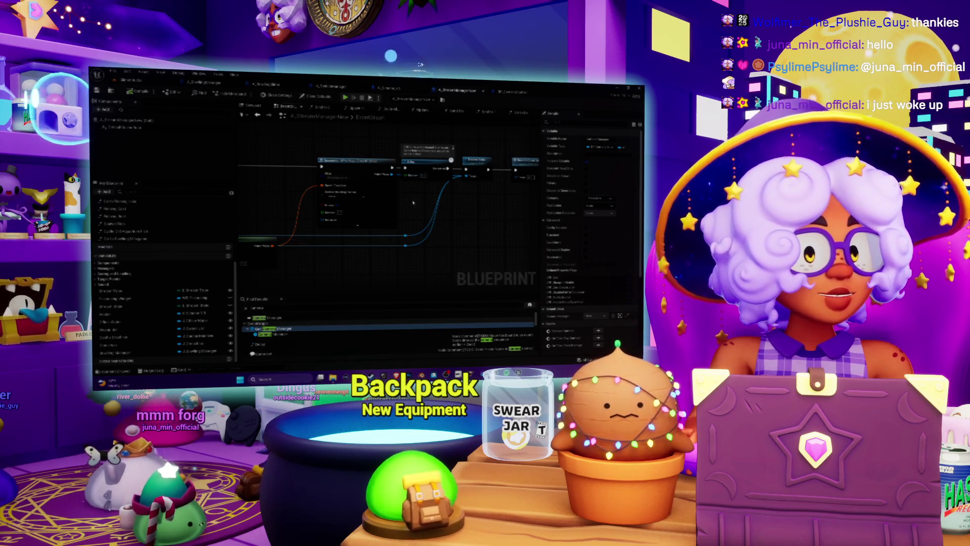
drag(413, 202, 362, 234)
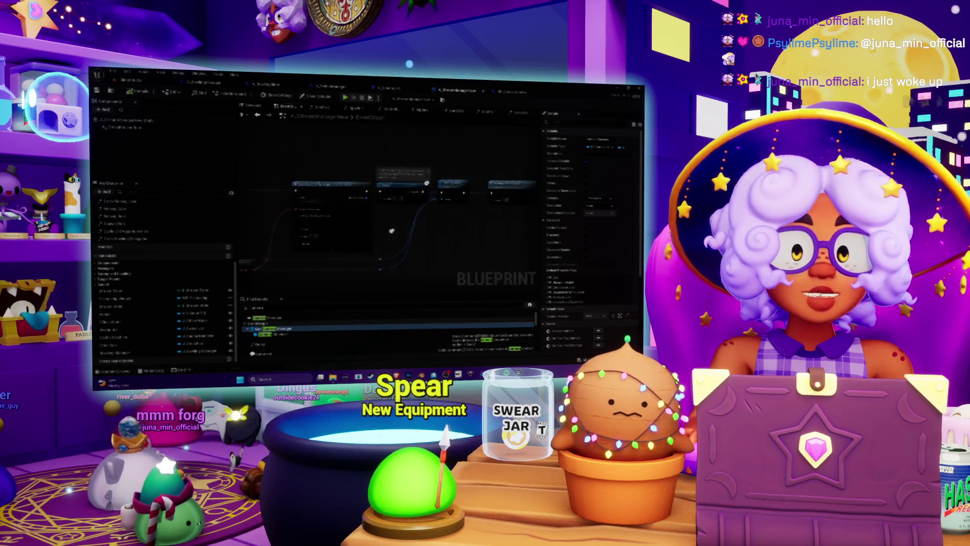
scroll(385, 232, up, 2)
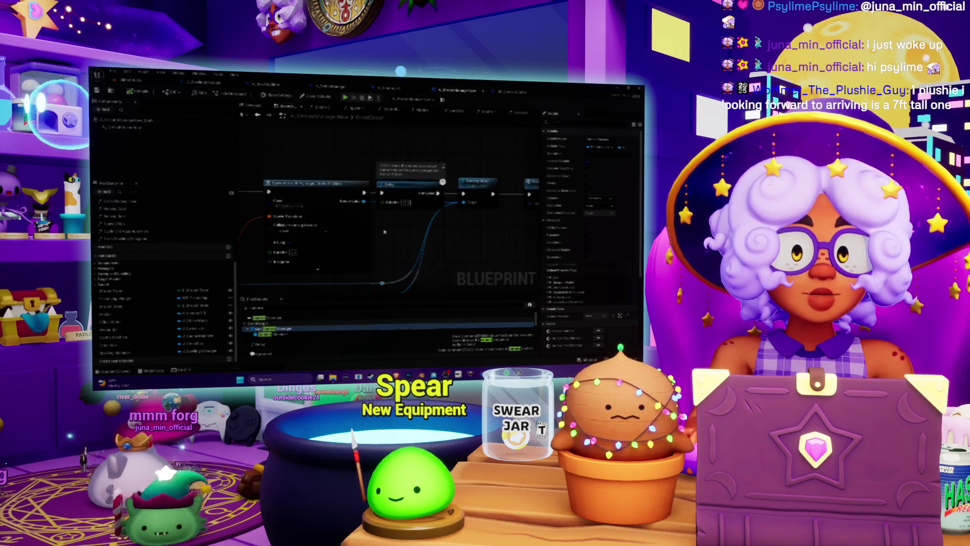
drag(385, 231, 394, 231)
scroll(330, 232, down, 3)
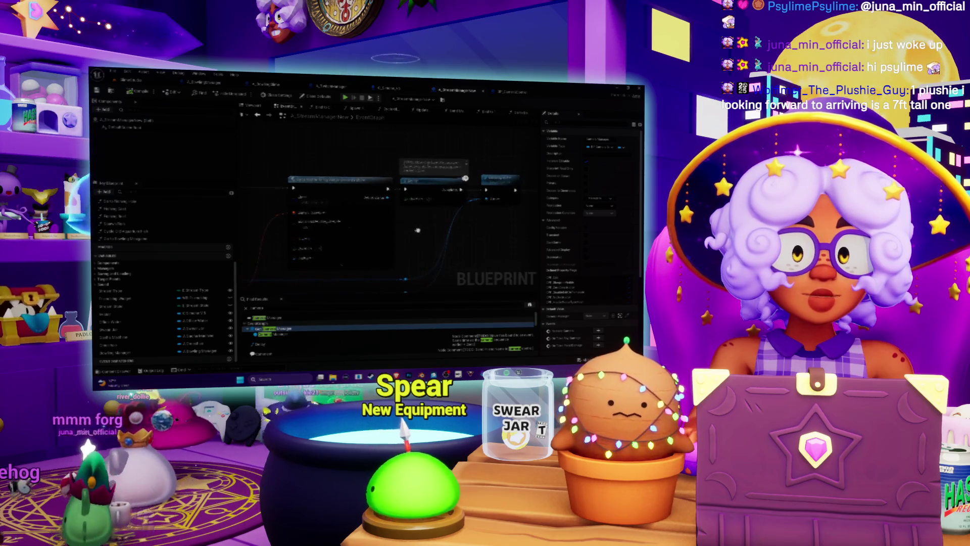
mouse_move(330, 232)
mouse_down()
mouse_move(390, 187)
mouse_move(268, 193)
mouse_up()
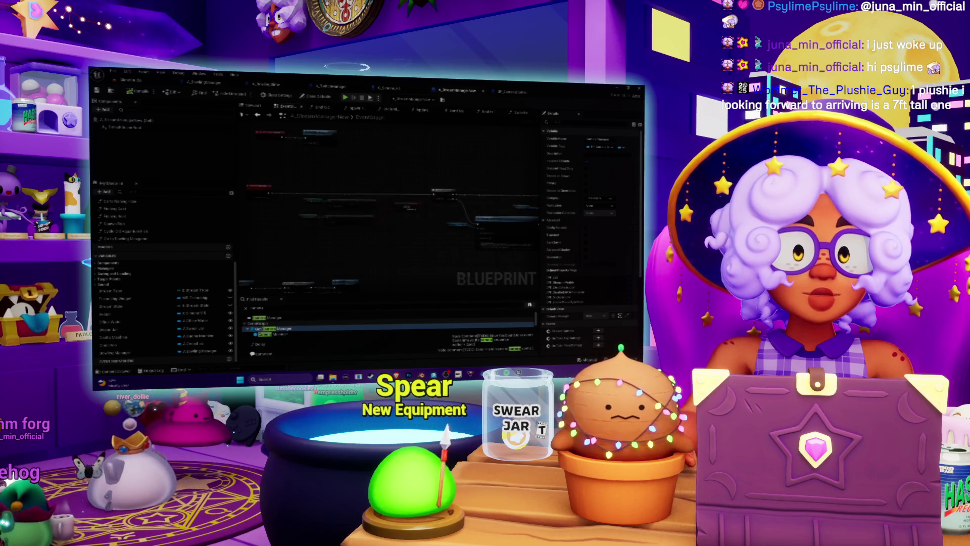
scroll(430, 235, up, 2)
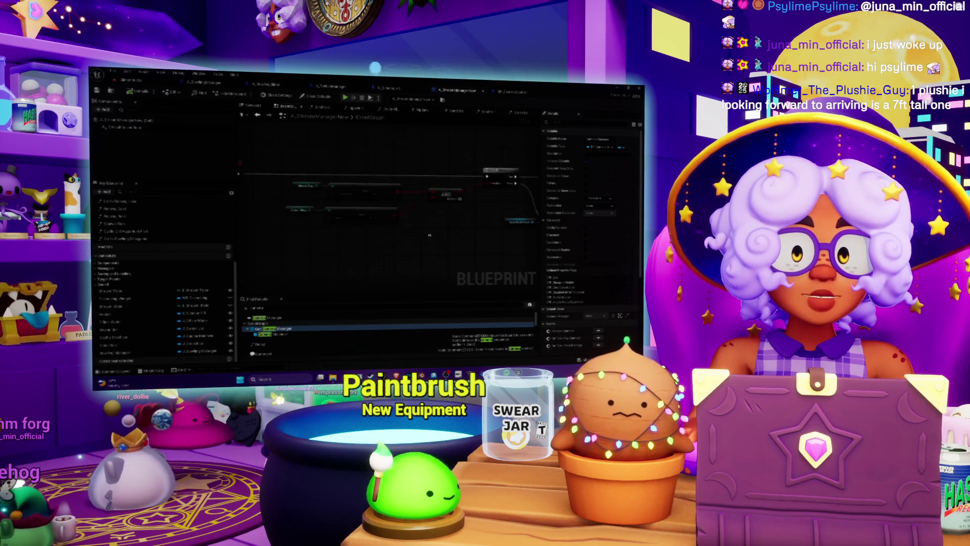
scroll(421, 235, down, 3)
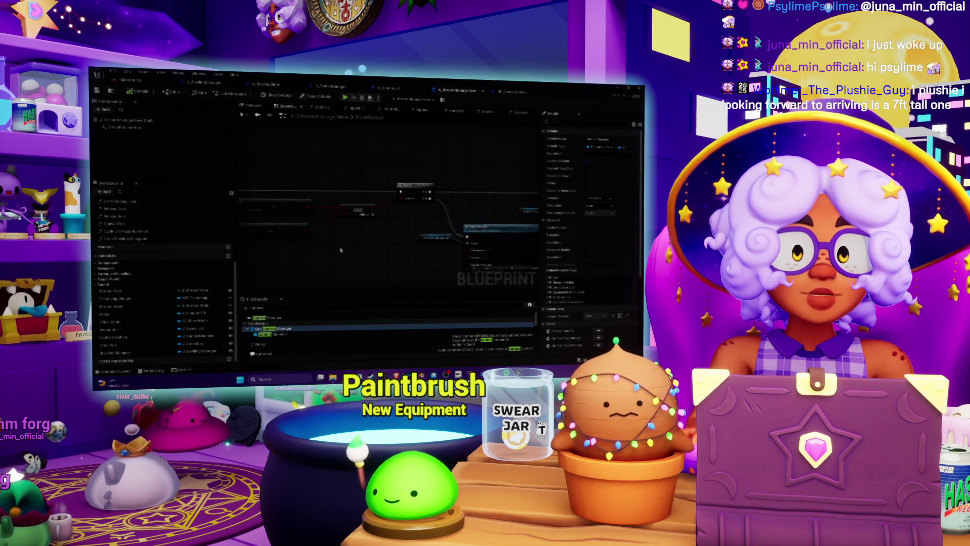
drag(343, 250, 386, 223)
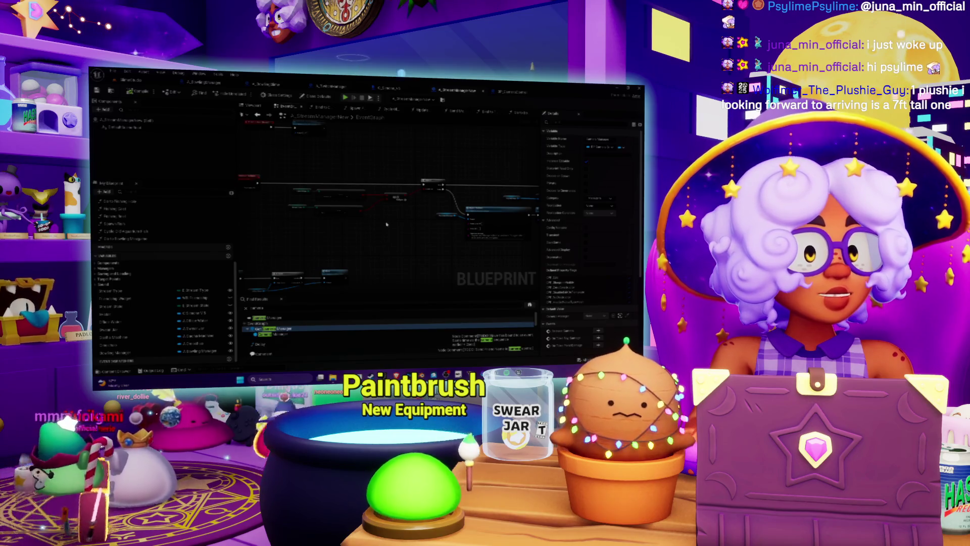
scroll(387, 224, up, 2)
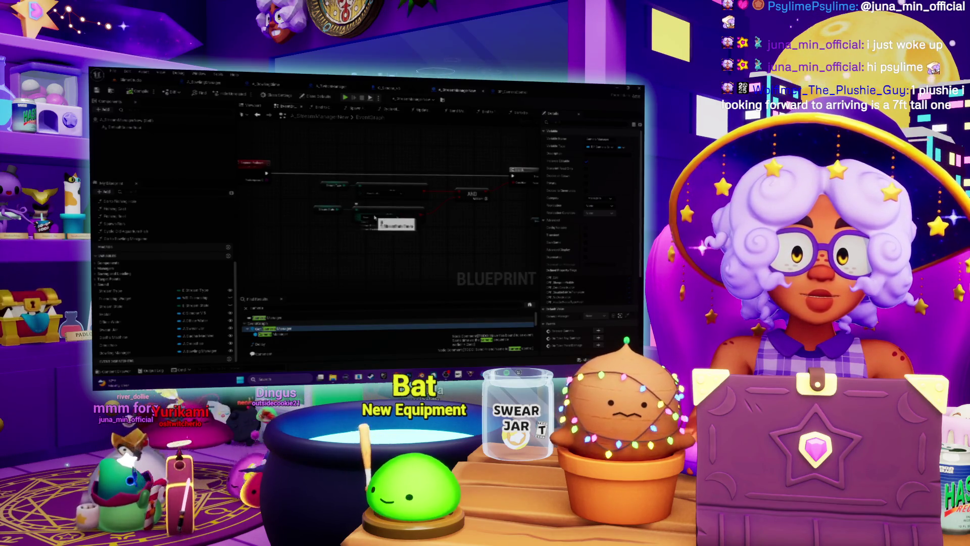
click(397, 220)
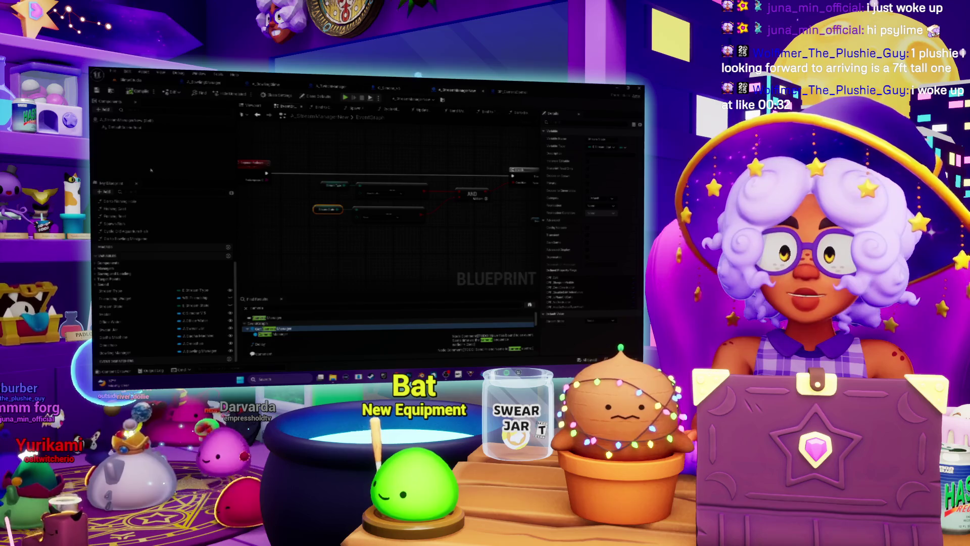
Search the Blueprint's members for 'stream' and select the matching variable
text(stream)
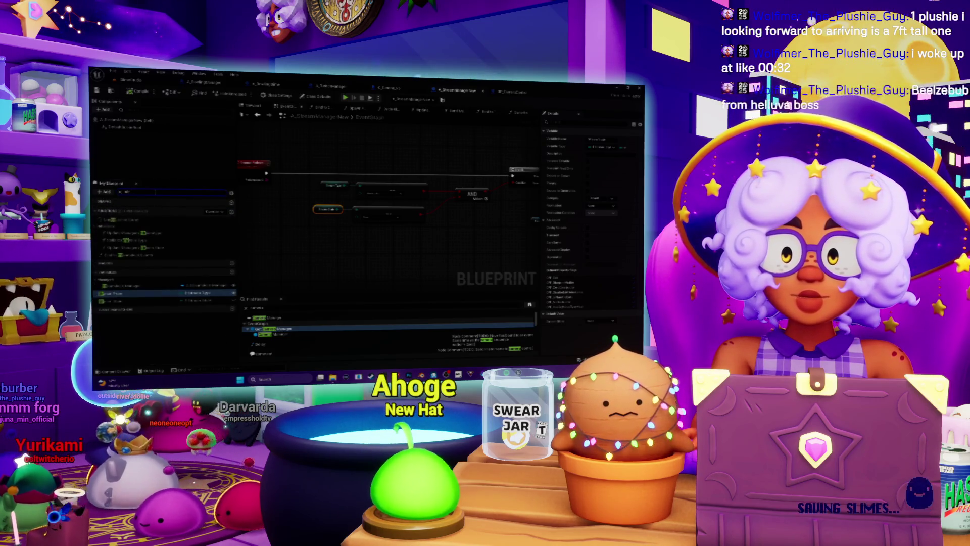
key(Down)
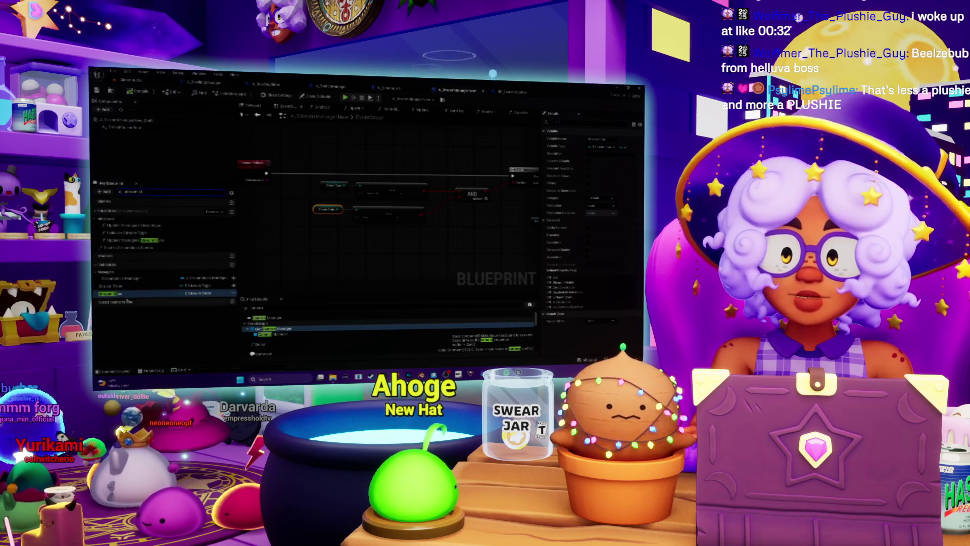
click(116, 293)
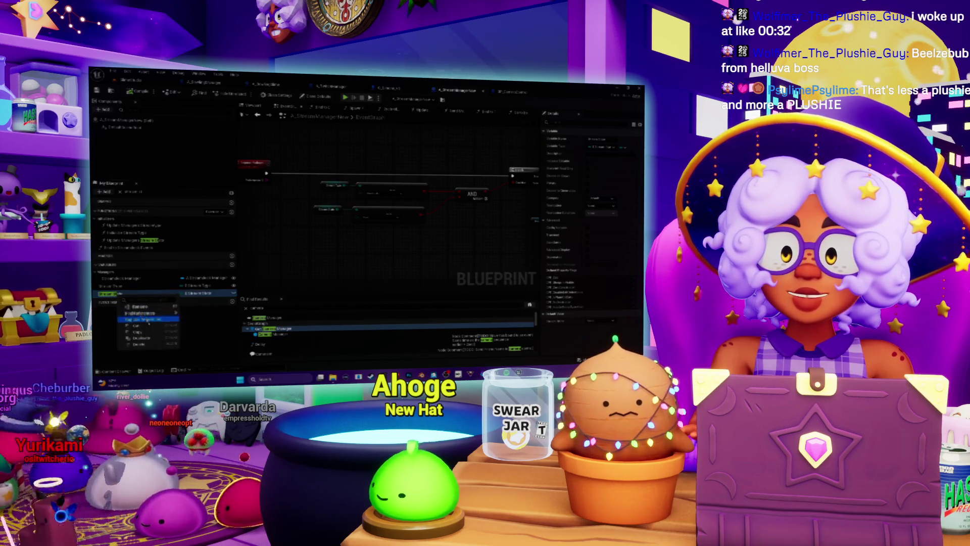
mouse_move(149, 313)
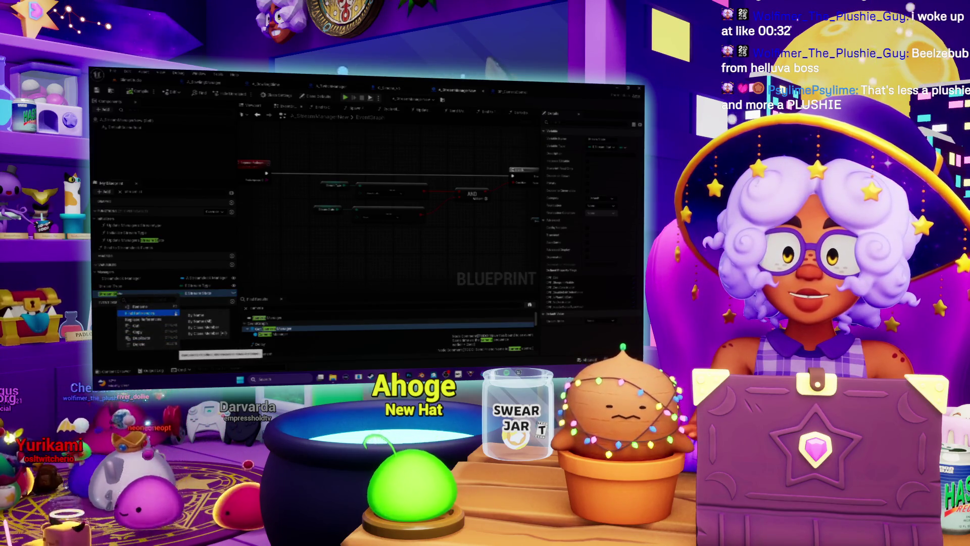
Return to the level editor and list the top-level Content folder's subfolders
key(Escape)
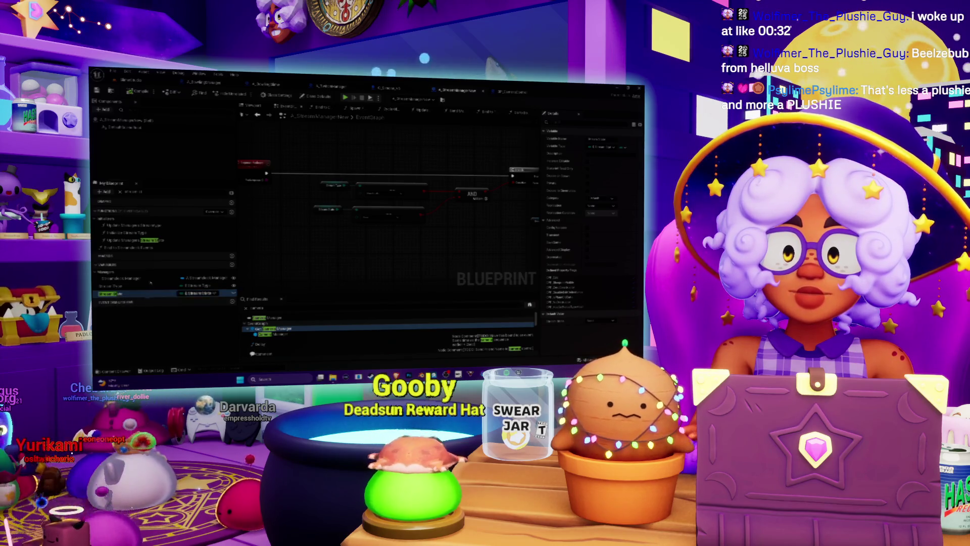
key(ctrl+Tab)
click(212, 245)
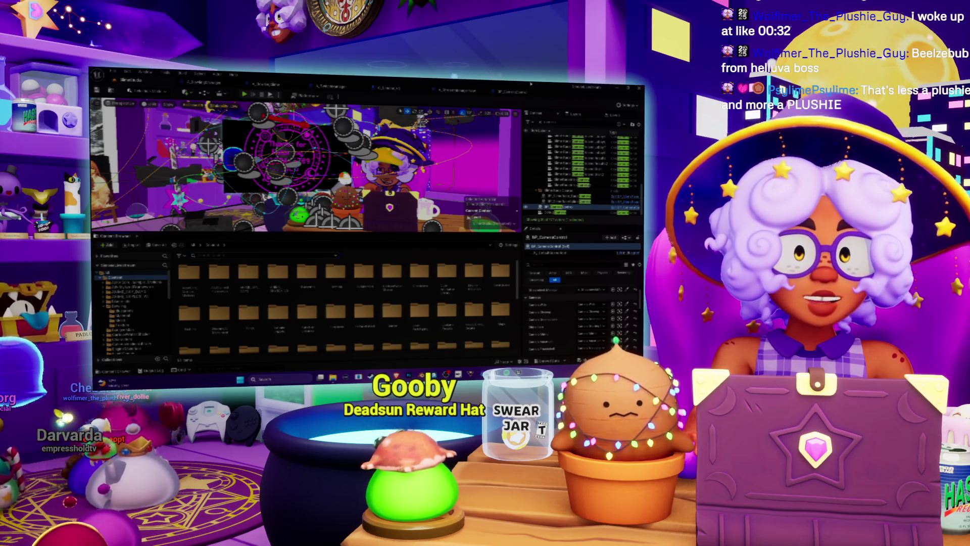
After checking both Blueprint tabs, search the Content Browser for 'set' and open the matching asset
click(504, 93)
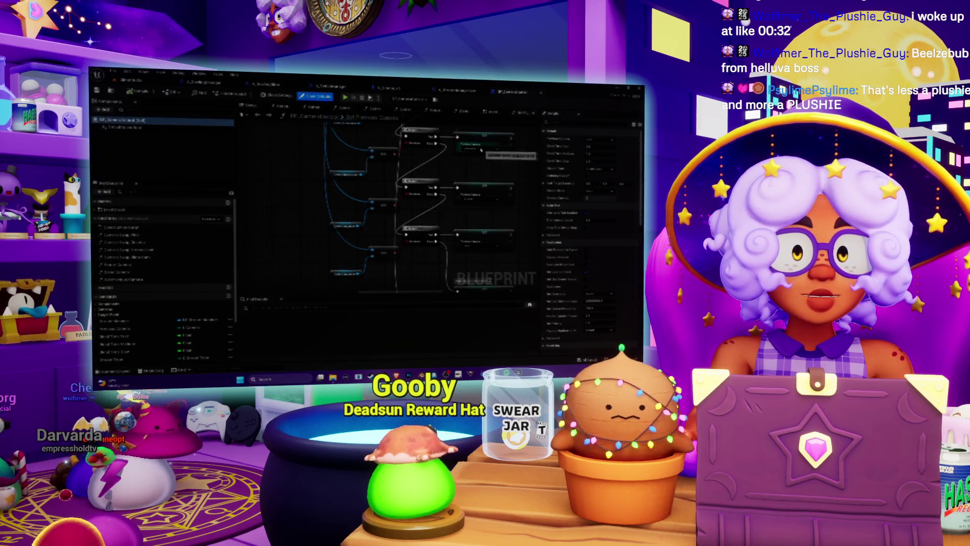
click(464, 91)
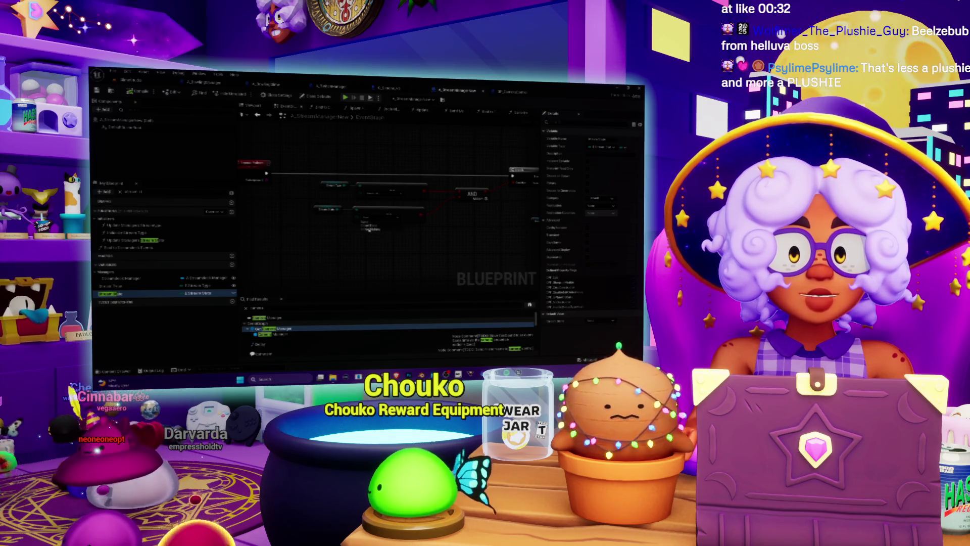
click(131, 80)
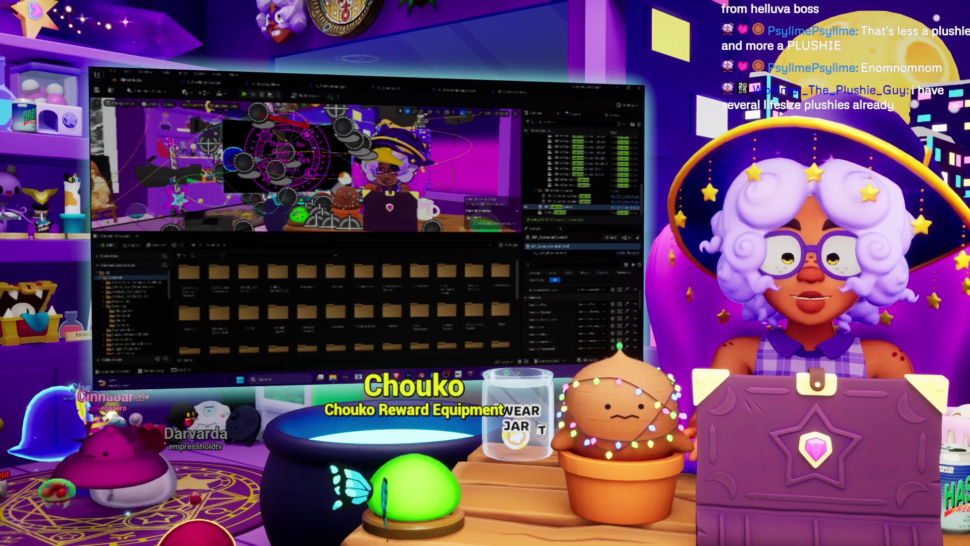
text(set)
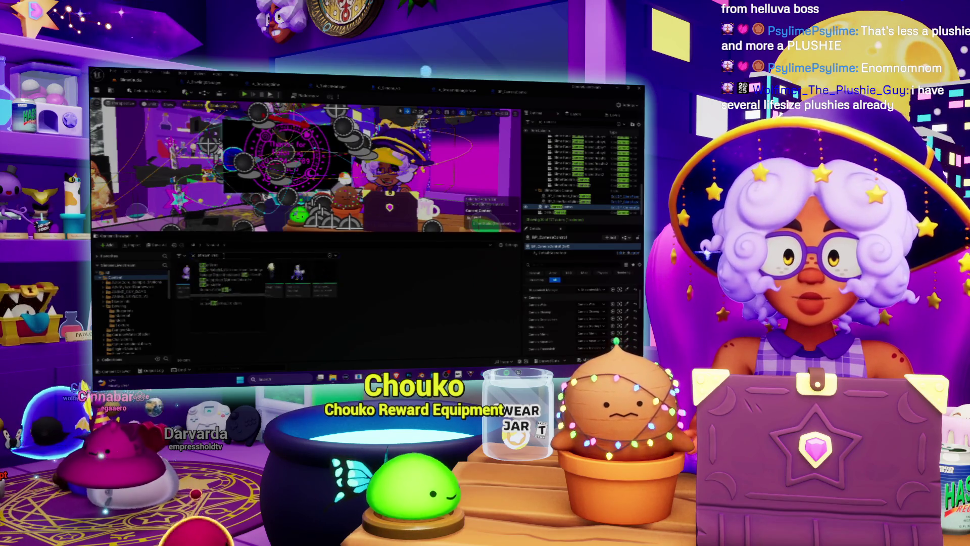
click(217, 280)
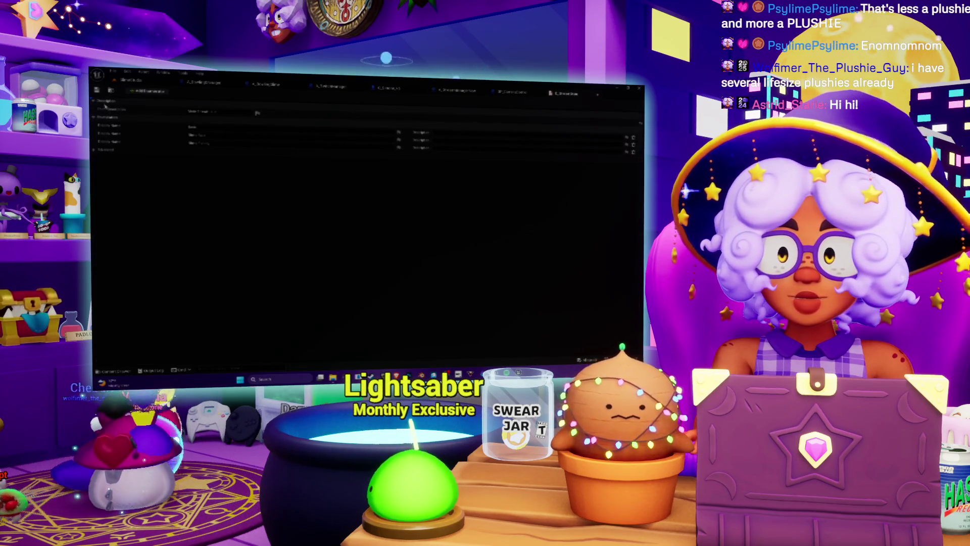
Select all existing text in the asset's field with Ctrl+A
key(ctrl+a)
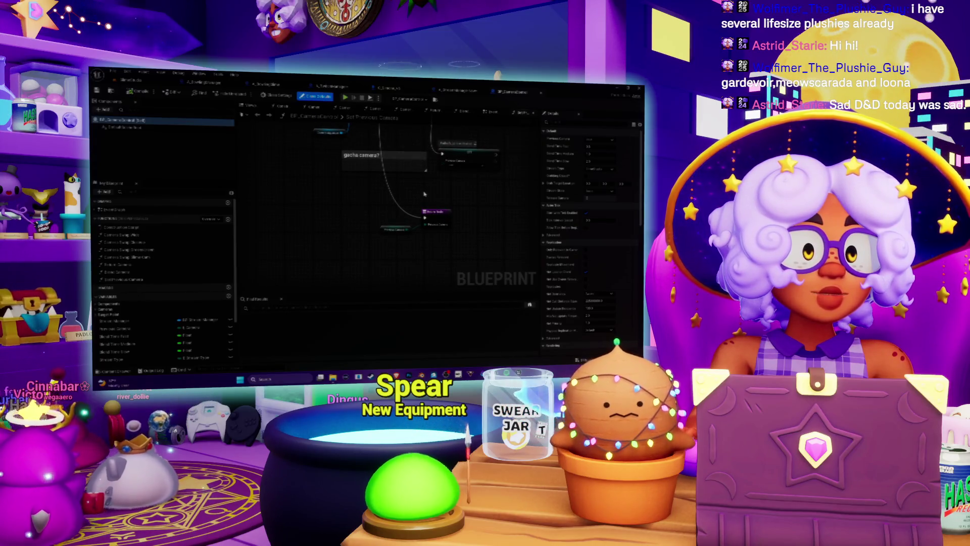
Shift the gacha camera node group up and right, open another graph, then switch to Spotify
drag(425, 194, 342, 222)
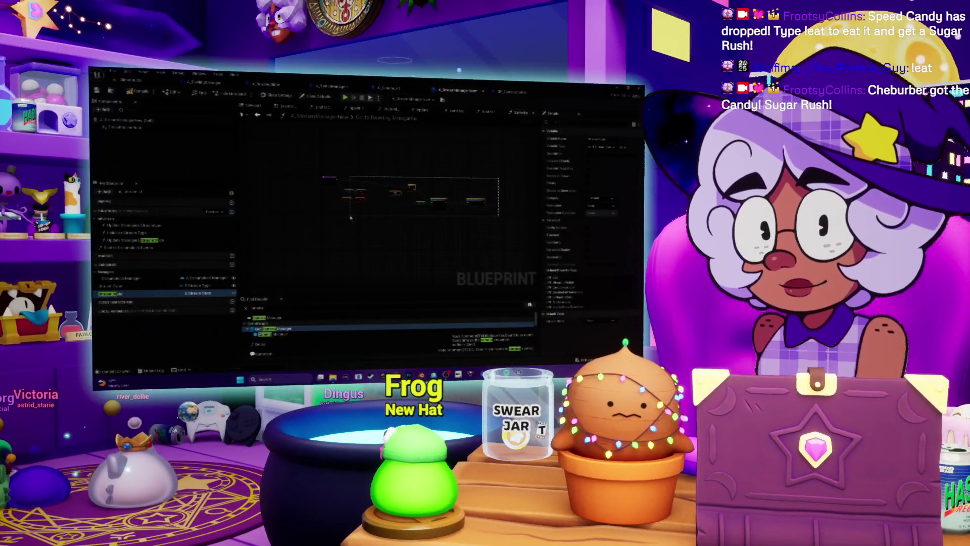
click(349, 217)
scroll(349, 217, up, 5)
mouse_move(411, 212)
mouse_down()
mouse_move(442, 195)
mouse_move(420, 209)
mouse_up()
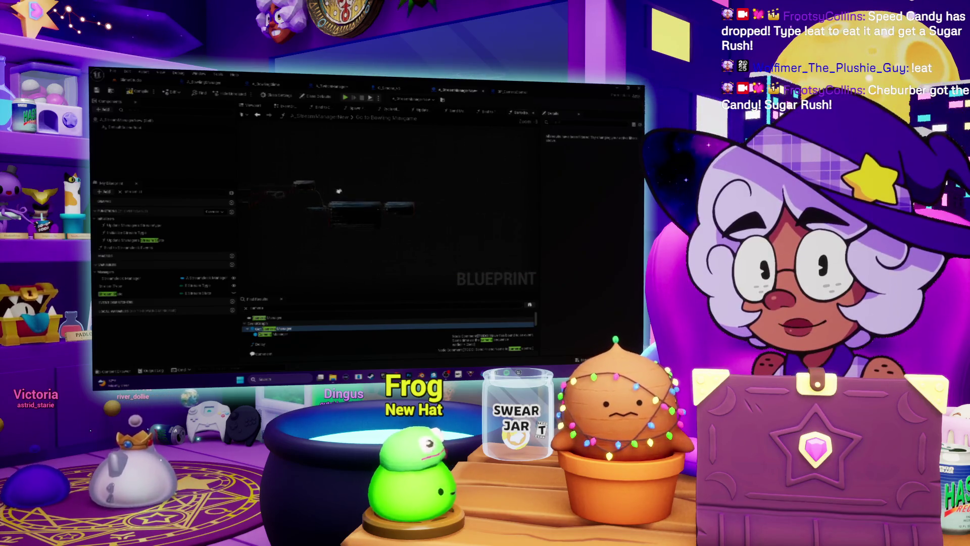
click(284, 112)
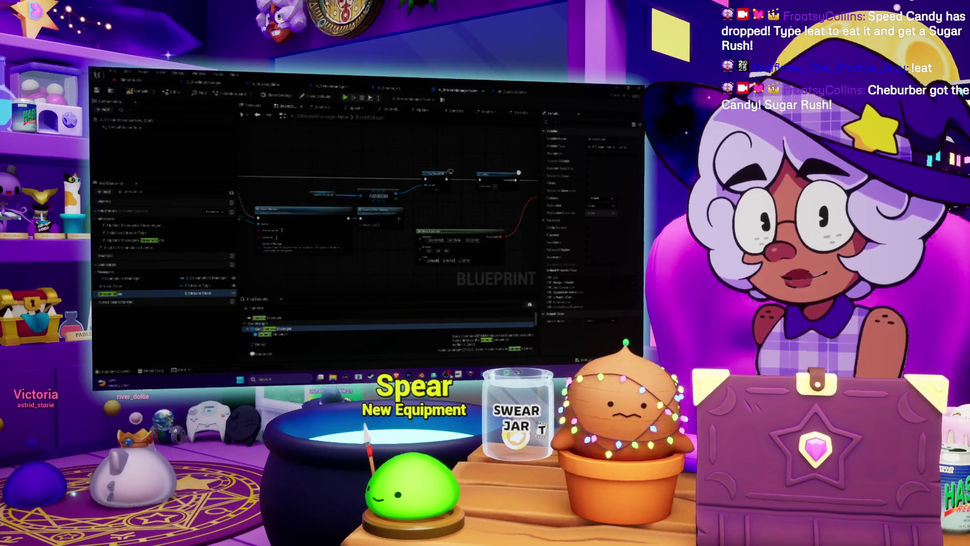
click(449, 339)
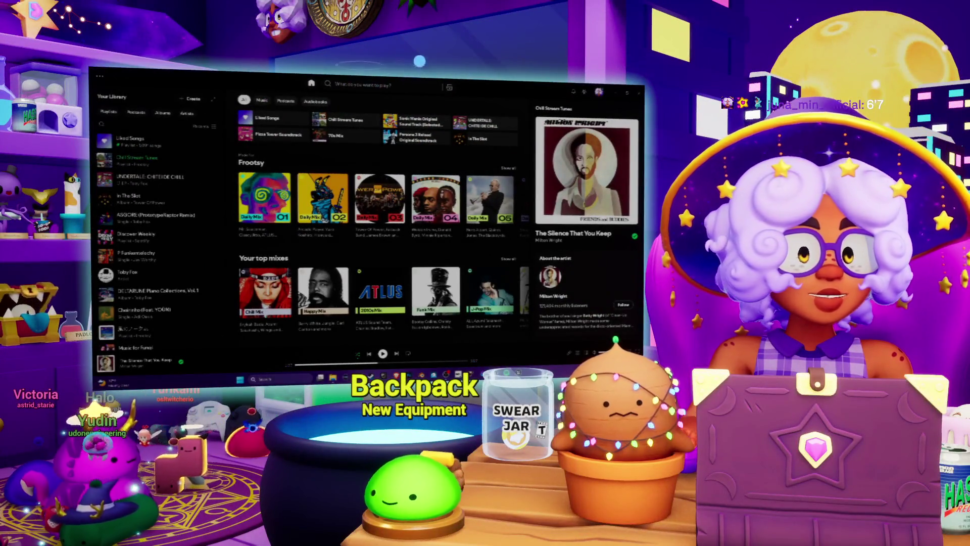
Open and close the Start menu, then return to the Blueprint graph near the RANDOM node
key(super)
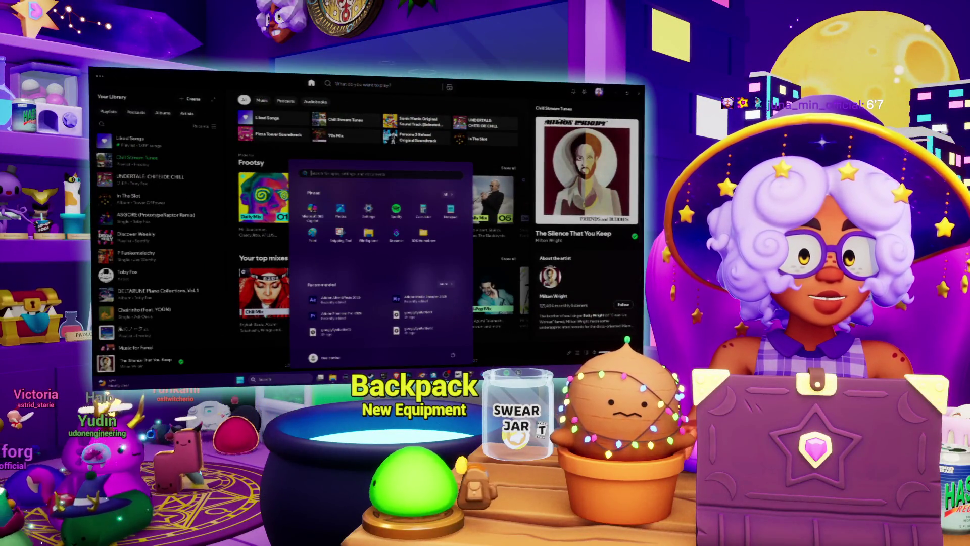
key(super)
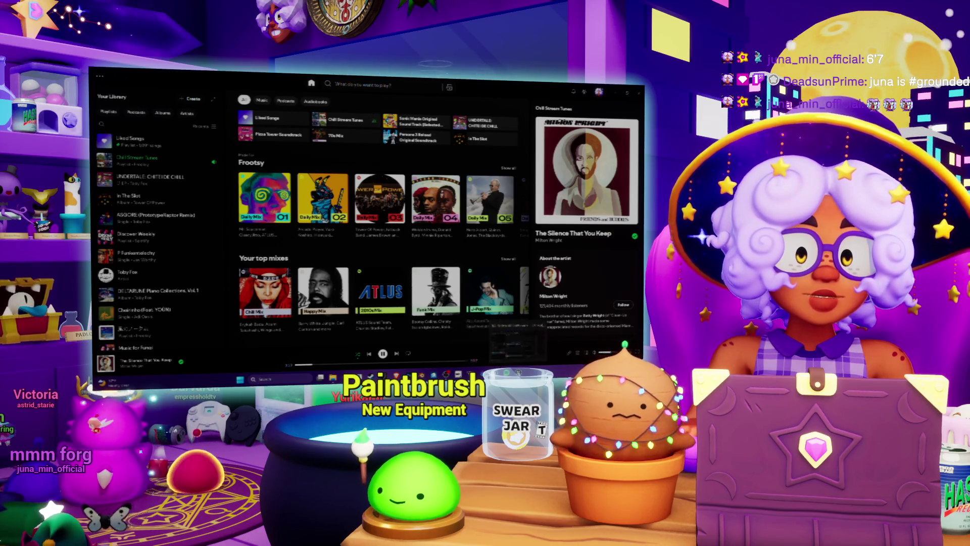
key(alt+Tab)
drag(362, 278, 426, 272)
scroll(384, 273, up, 2)
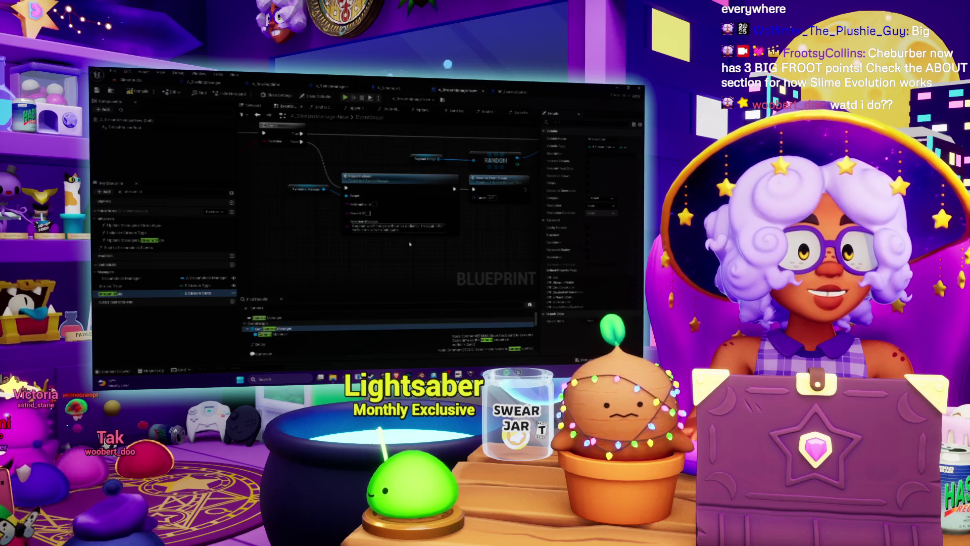
Bring the RANDOM node into view and delete the nearby node's message text
drag(409, 244, 409, 270)
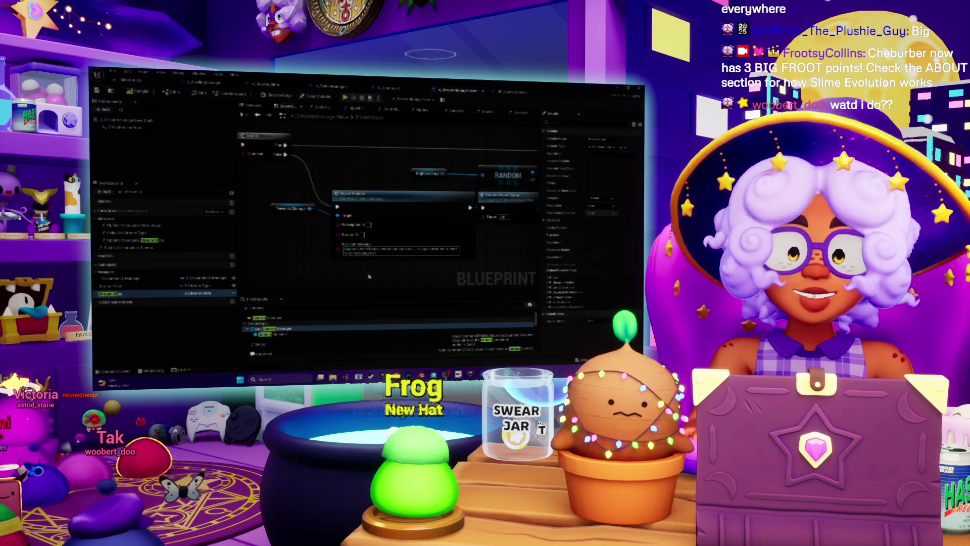
scroll(369, 276, down, 2)
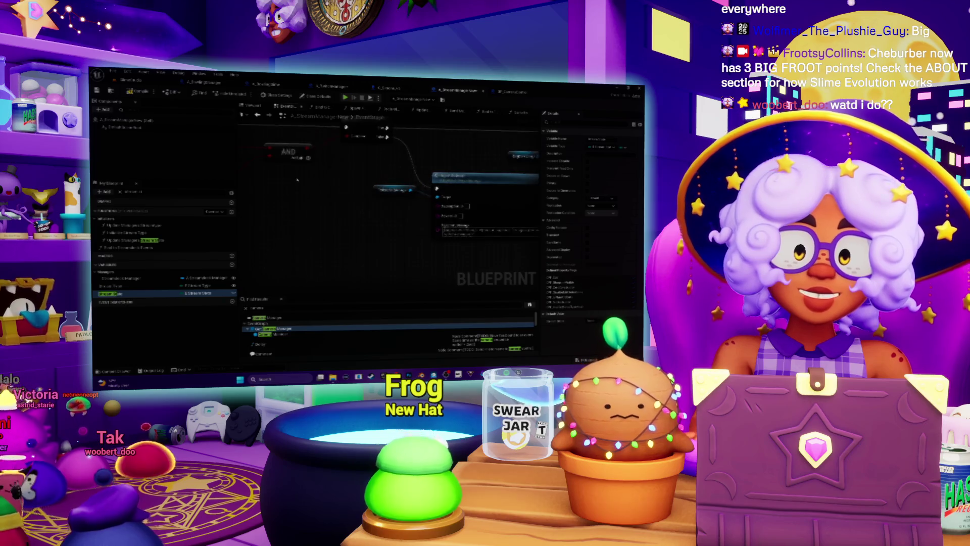
scroll(319, 255, up, 2)
drag(319, 255, 378, 200)
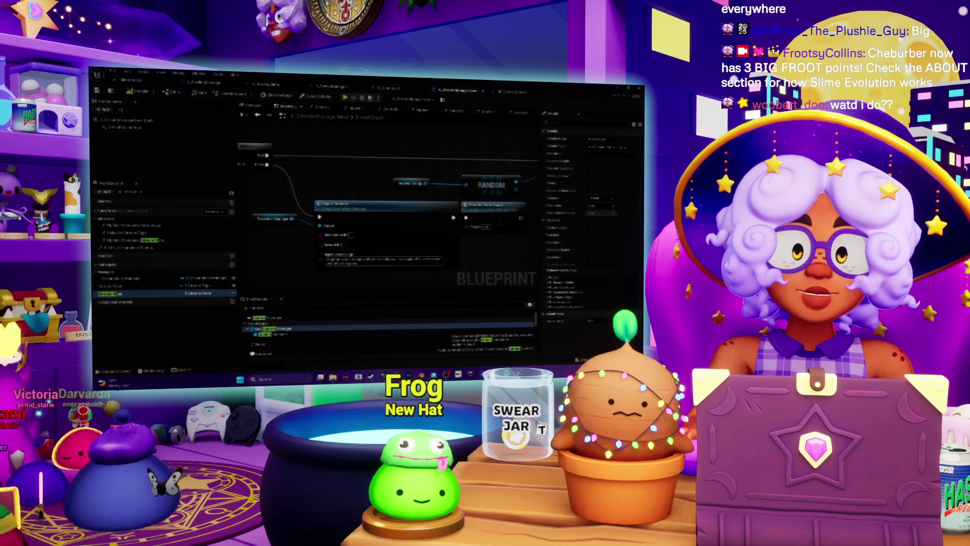
drag(382, 260, 399, 255)
click(399, 255)
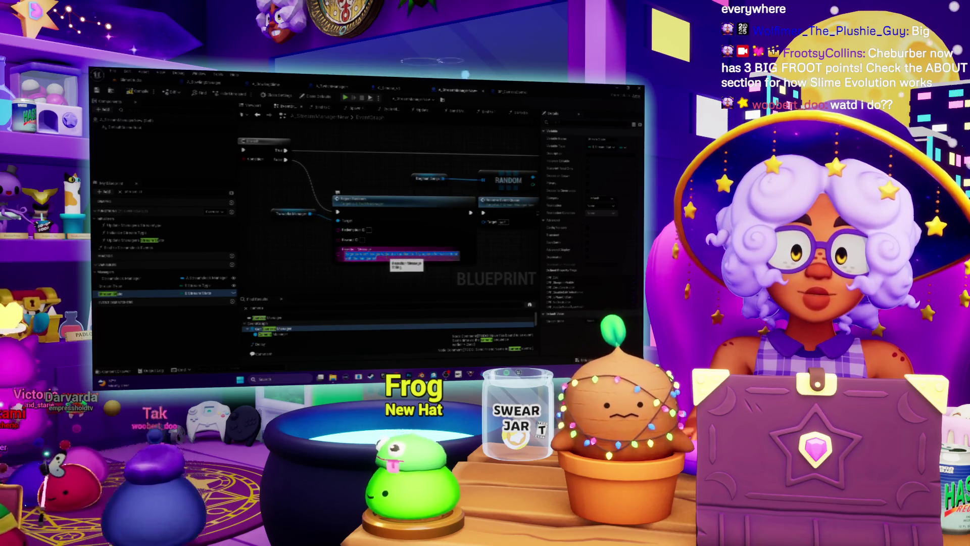
key(BackSpace)
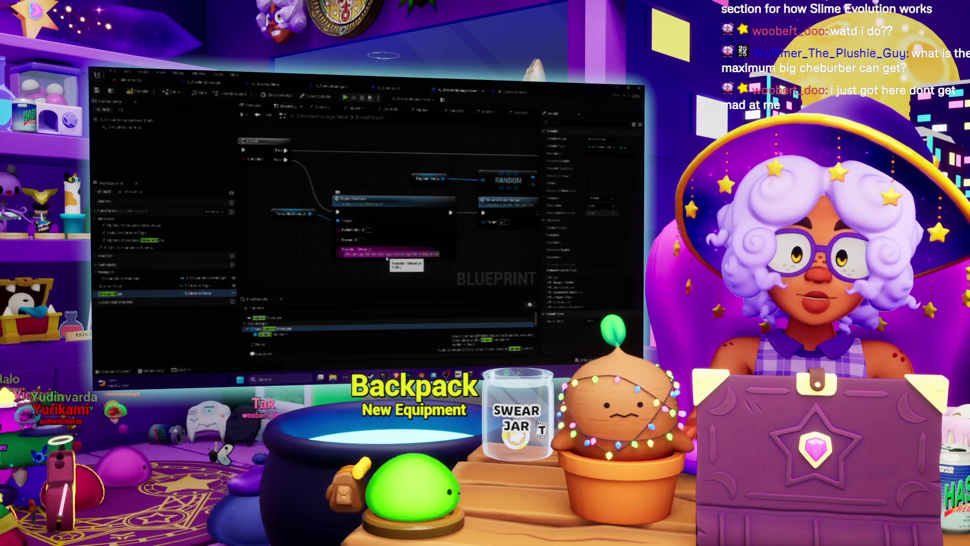
Pan across the surrounding nodes, then undo the message text change
drag(380, 180, 363, 195)
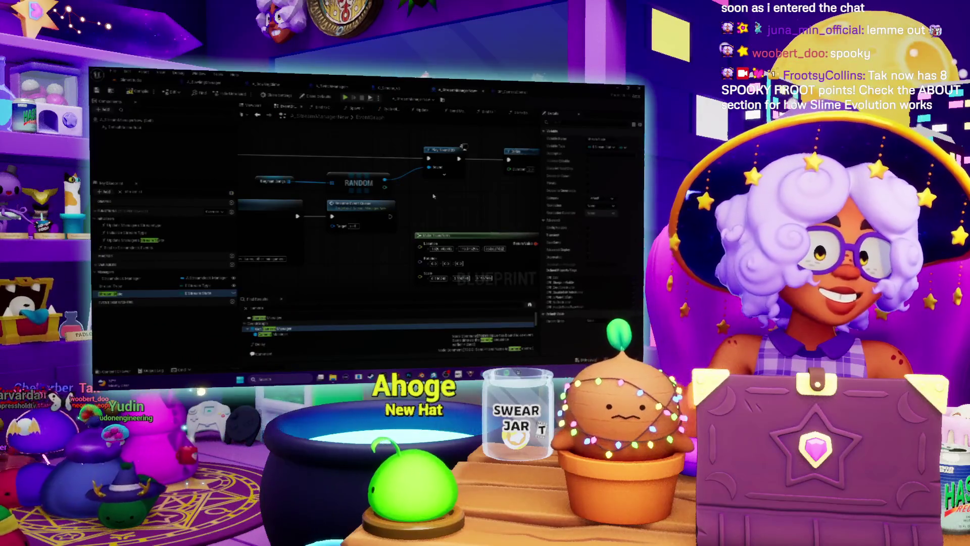
mouse_move(433, 196)
mouse_down()
mouse_move(373, 193)
mouse_move(410, 197)
mouse_move(356, 181)
mouse_move(474, 209)
mouse_up()
mouse_move(392, 236)
mouse_down()
mouse_move(416, 218)
mouse_move(449, 158)
mouse_up()
key(ctrl+z)
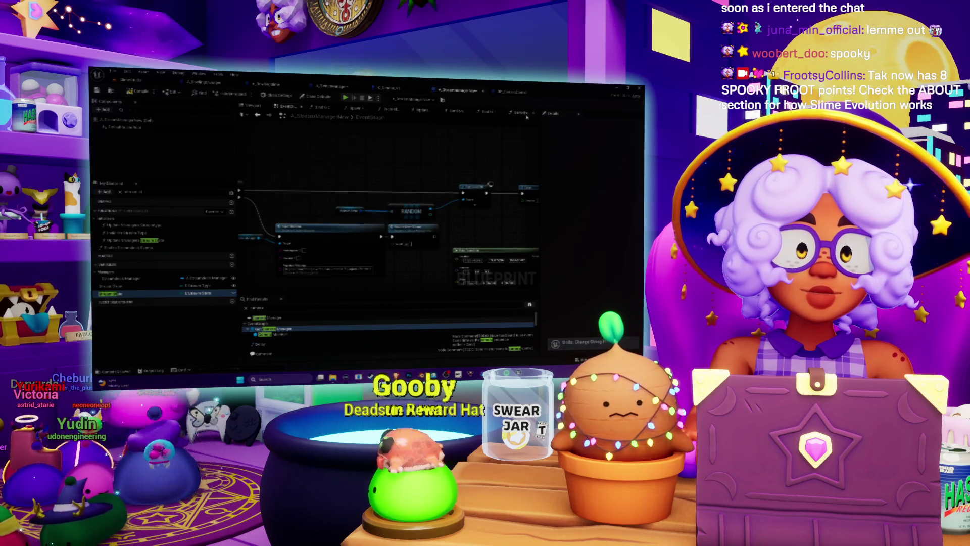
Open the other function graph and replace the node's message text, typing 'eing'
double_click(488, 185)
scroll(322, 239, up, 3)
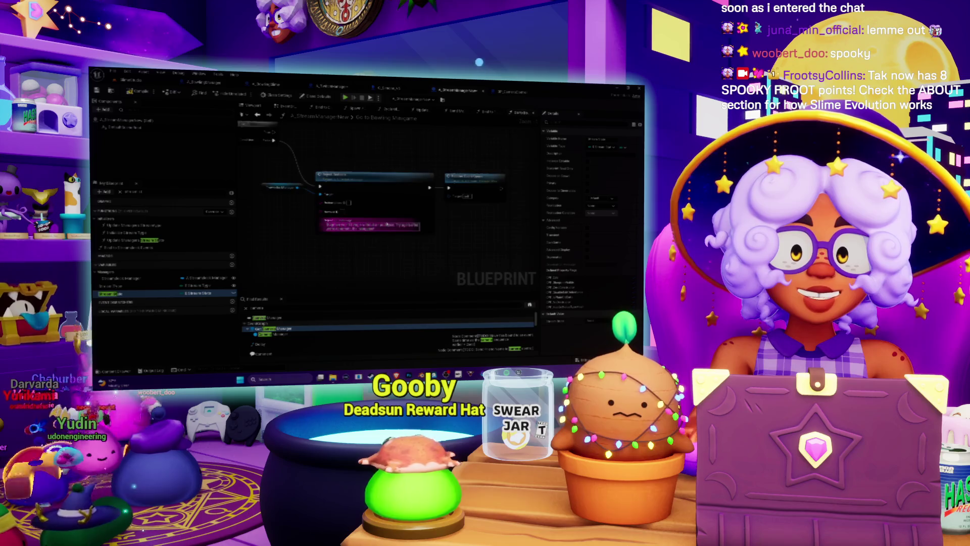
double_click(384, 226)
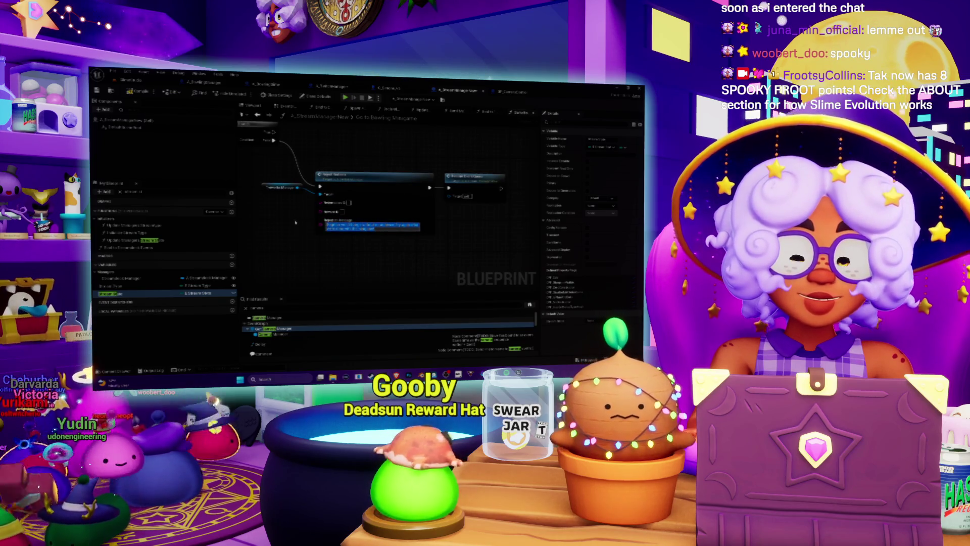
key(BackSpace)
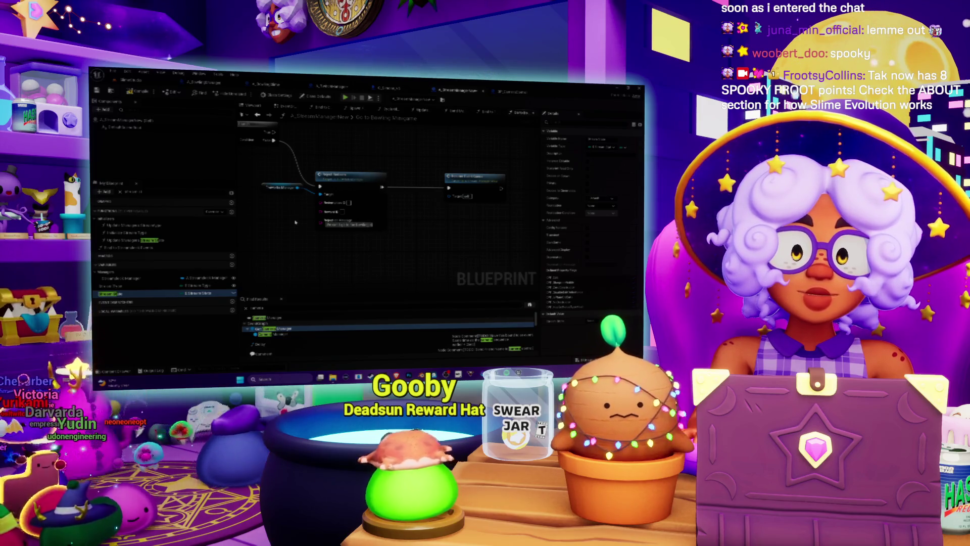
text(e)
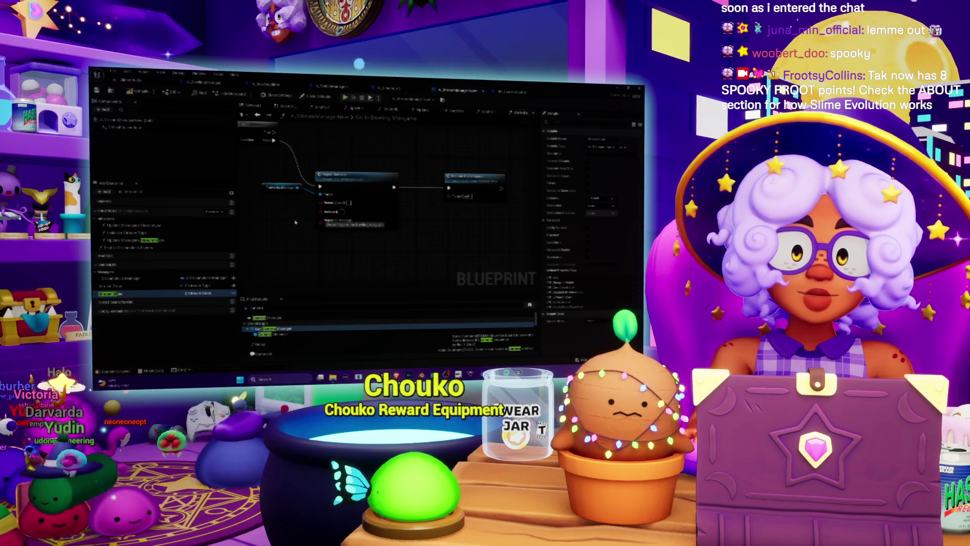
text(ing)
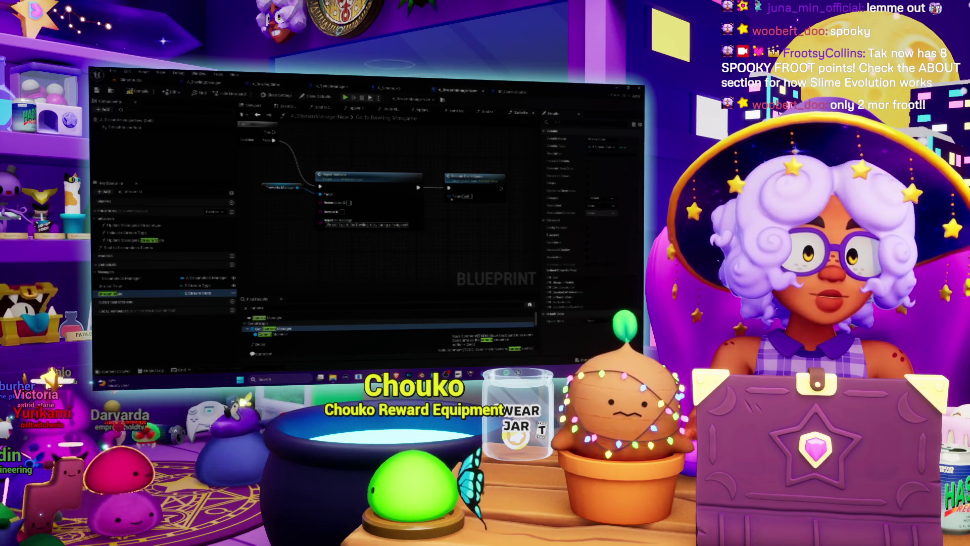
Reframe the view on the branching and message nodes, then go to BP_CameraControl
drag(466, 215, 475, 197)
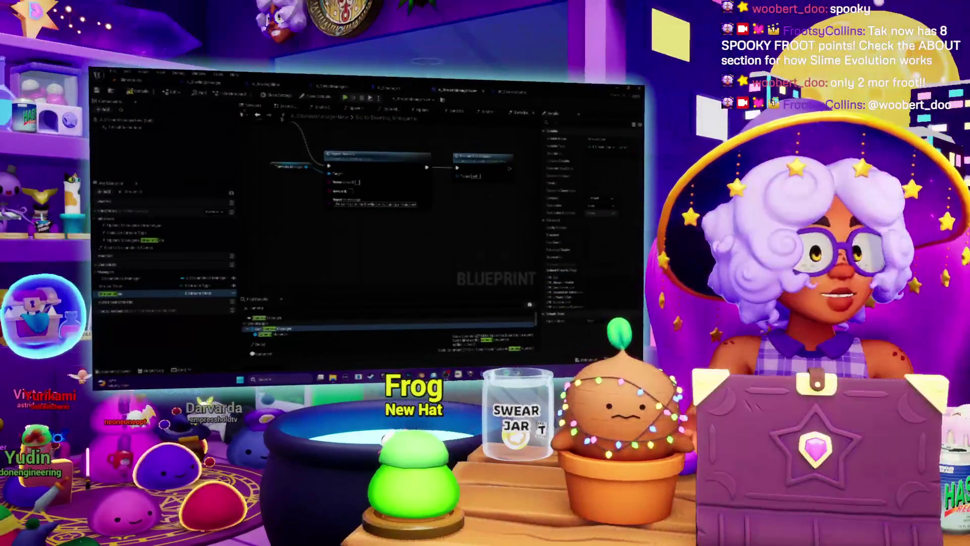
scroll(304, 261, down, 2)
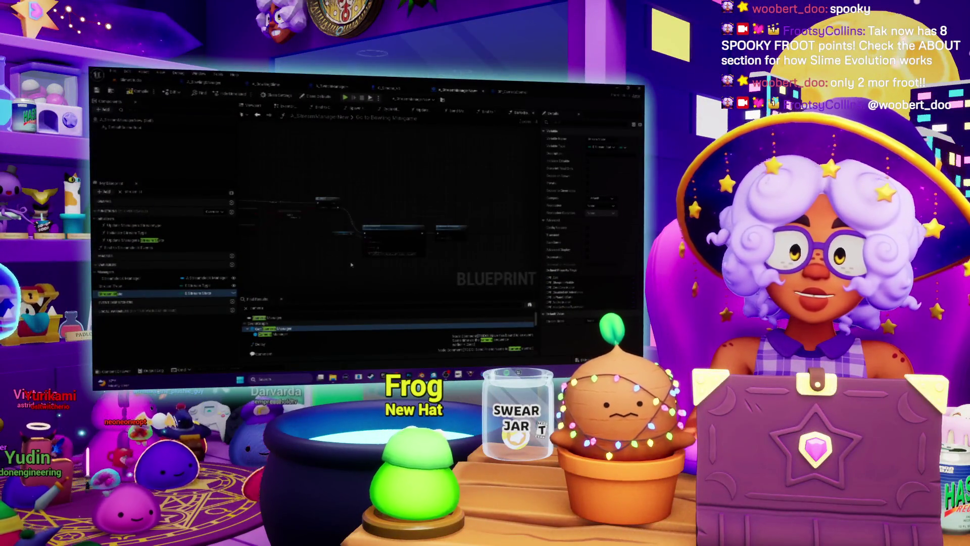
scroll(436, 242, up, 2)
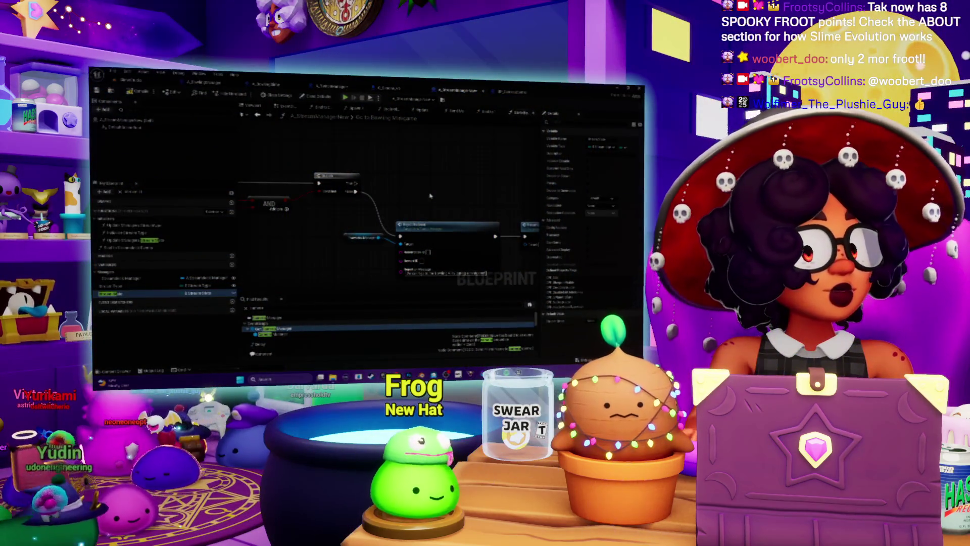
drag(430, 195, 402, 188)
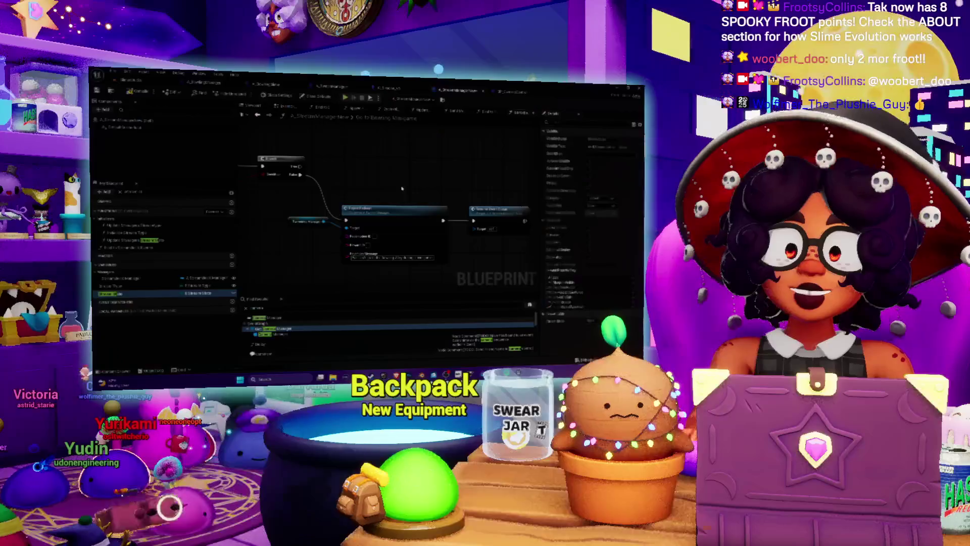
mouse_move(470, 208)
mouse_down()
mouse_move(332, 208)
mouse_move(377, 193)
mouse_up()
scroll(377, 193, down, 2)
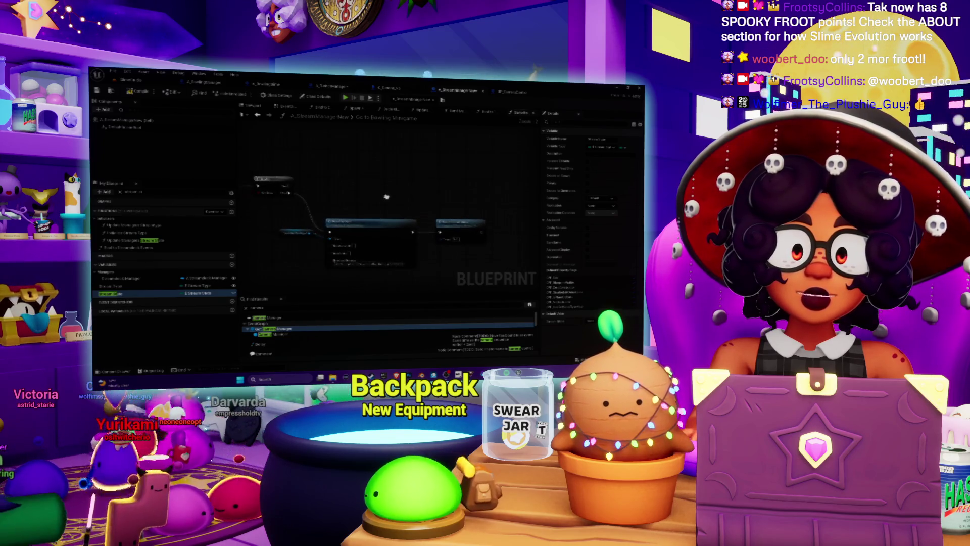
click(517, 93)
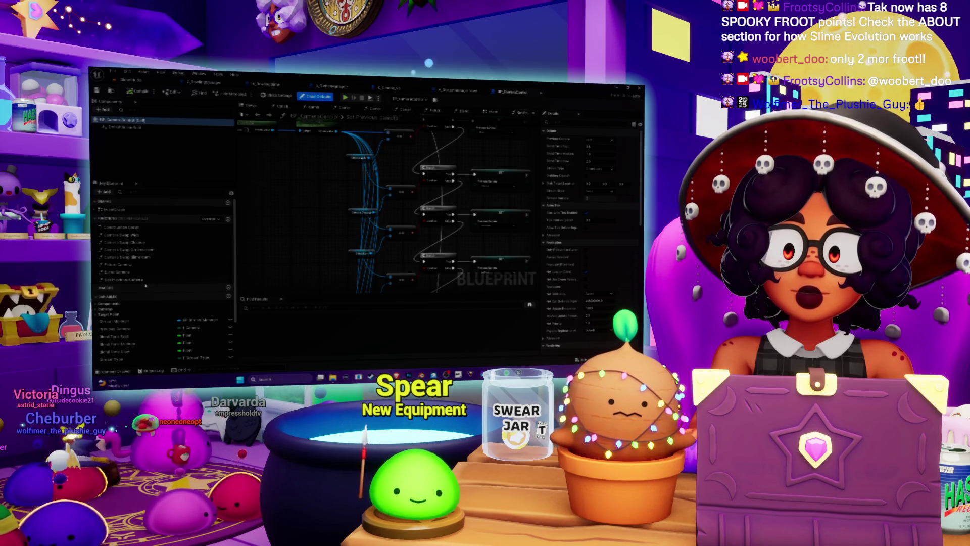
Jump from the camera controller into a function graph of the A_StreamManagerNew blueprint
scroll(140, 261, down, 2)
scroll(140, 262, down, 2)
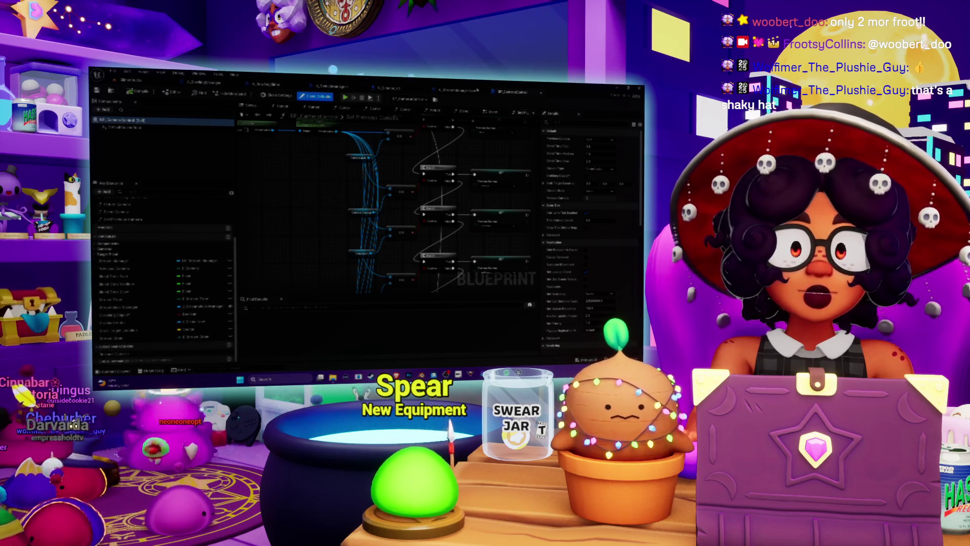
double_click(273, 329)
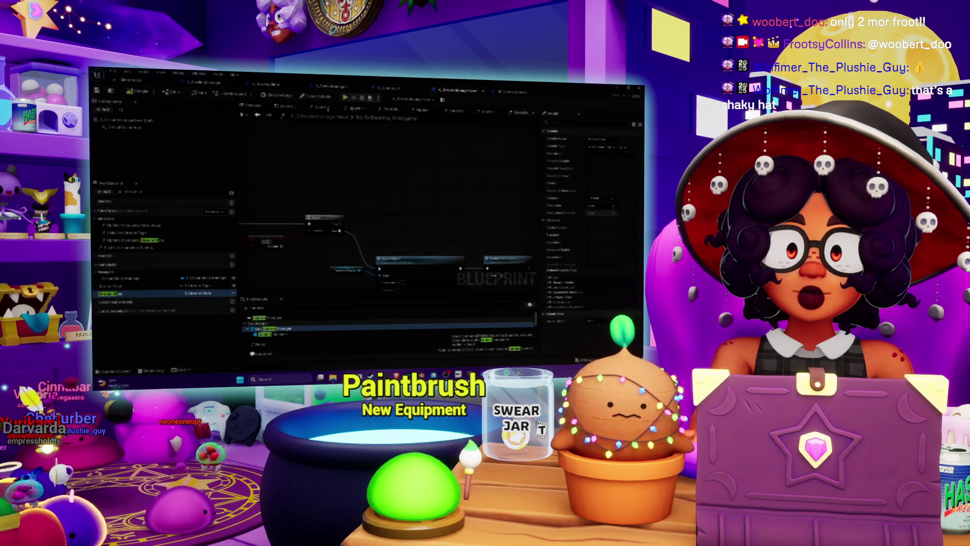
click(285, 110)
Pan the bowling minigame function graph to frame its chain of nodes
drag(343, 177, 400, 153)
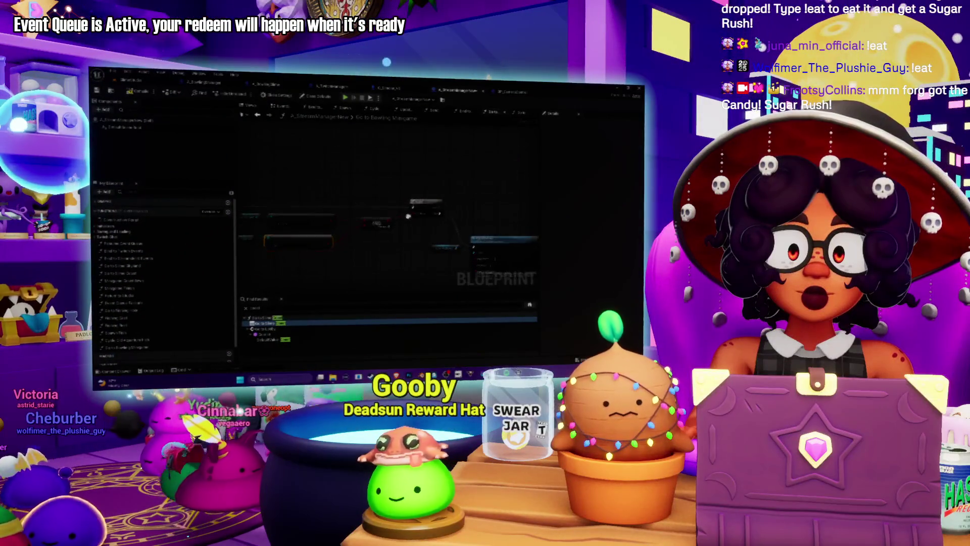
scroll(150, 306, down, 2)
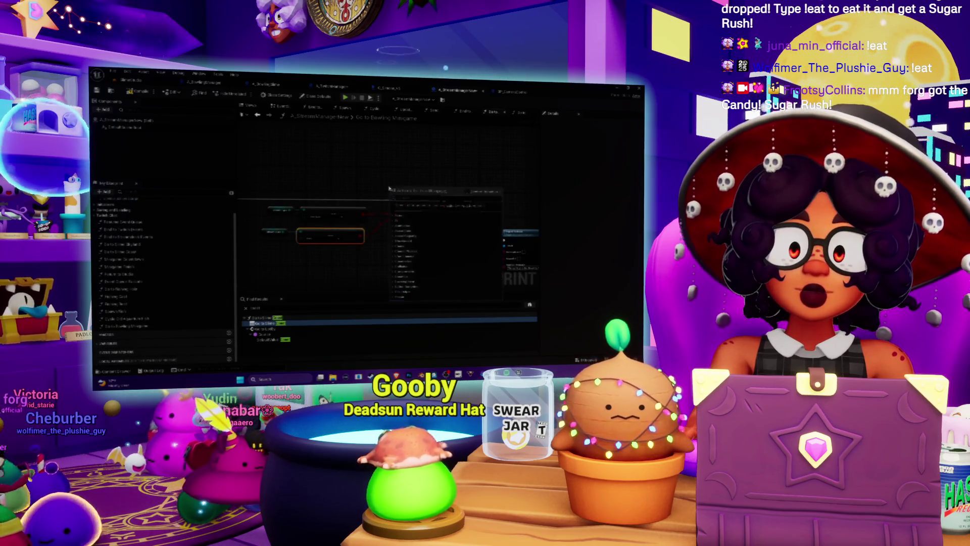
Add the 'setmini' search-result node and a second action node, then position both in the graph
text(setmini)
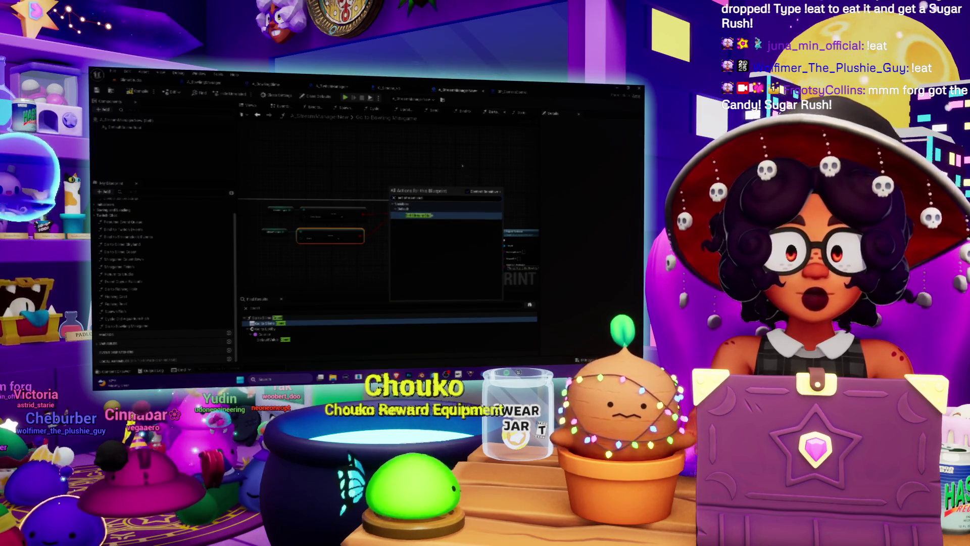
key(Return)
mouse_move(416, 196)
mouse_down()
mouse_move(500, 185)
mouse_move(435, 195)
mouse_up()
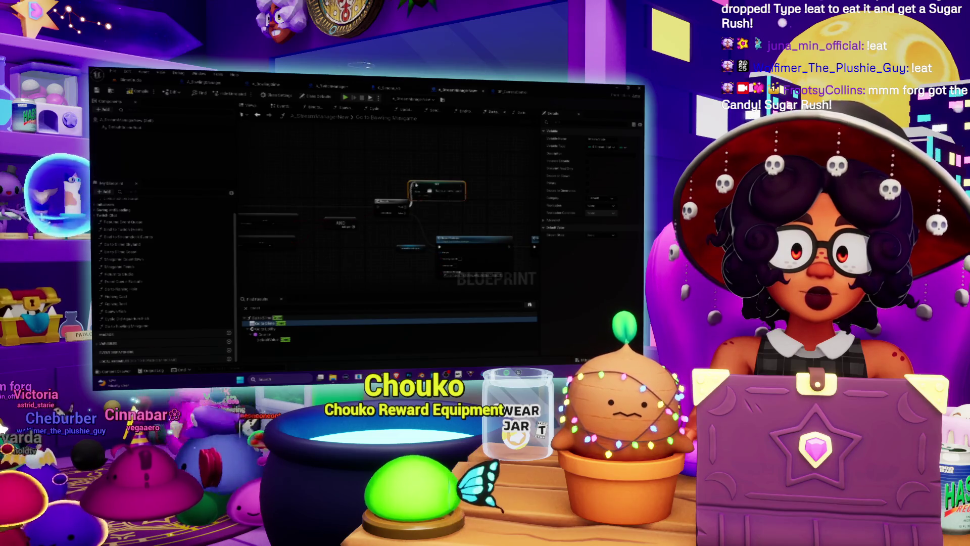
right_click(411, 186)
click(427, 235)
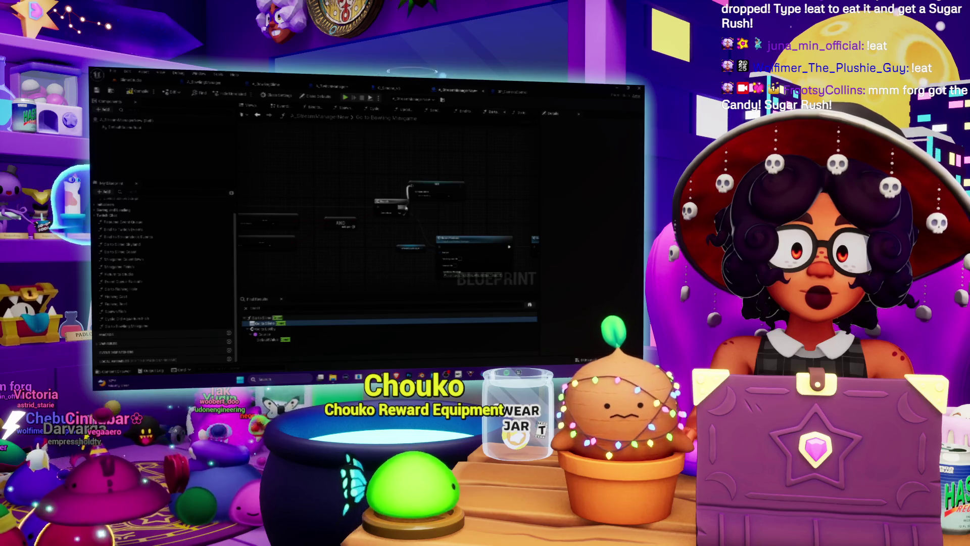
mouse_move(438, 186)
mouse_down()
mouse_move(461, 207)
mouse_move(401, 190)
mouse_up()
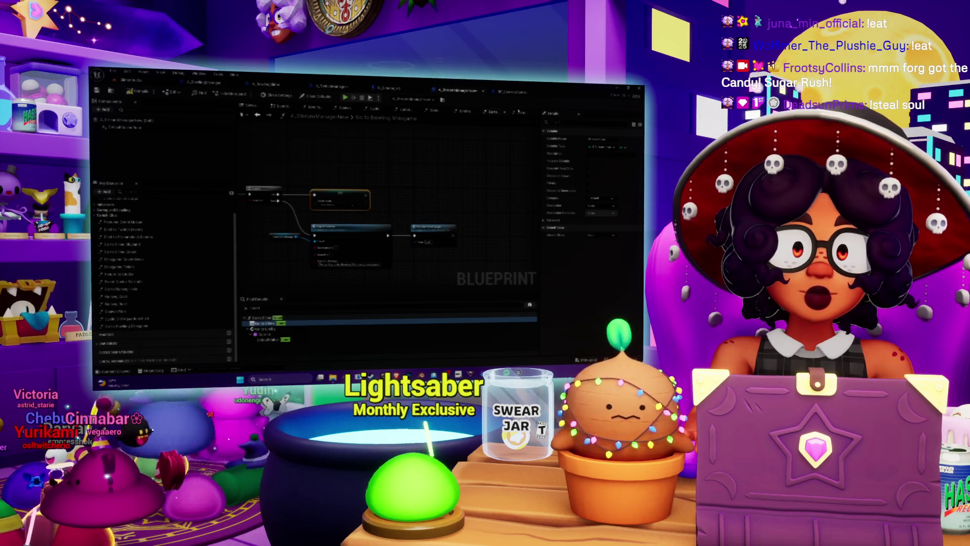
Paste the copied node into another function graph and wire it after the existing node
click(520, 113)
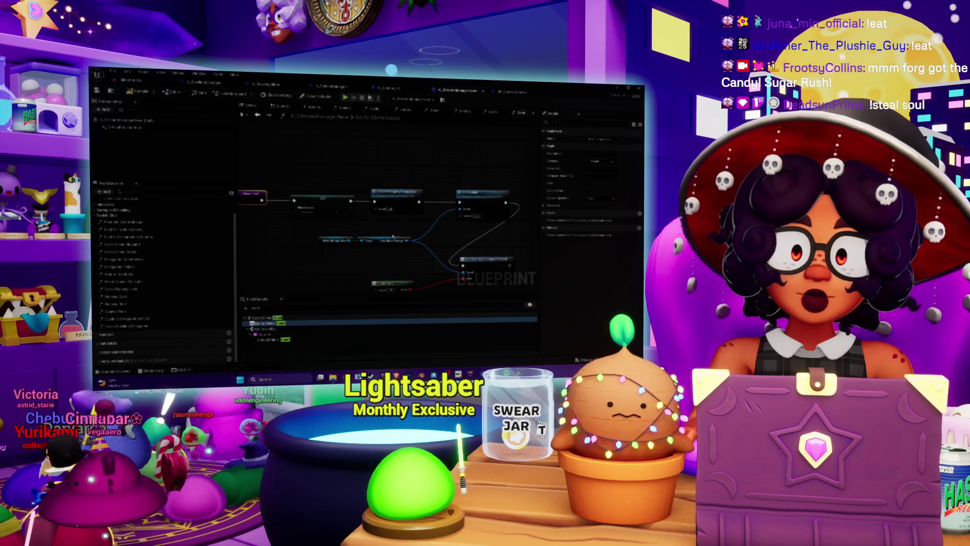
drag(398, 217, 432, 224)
click(432, 214)
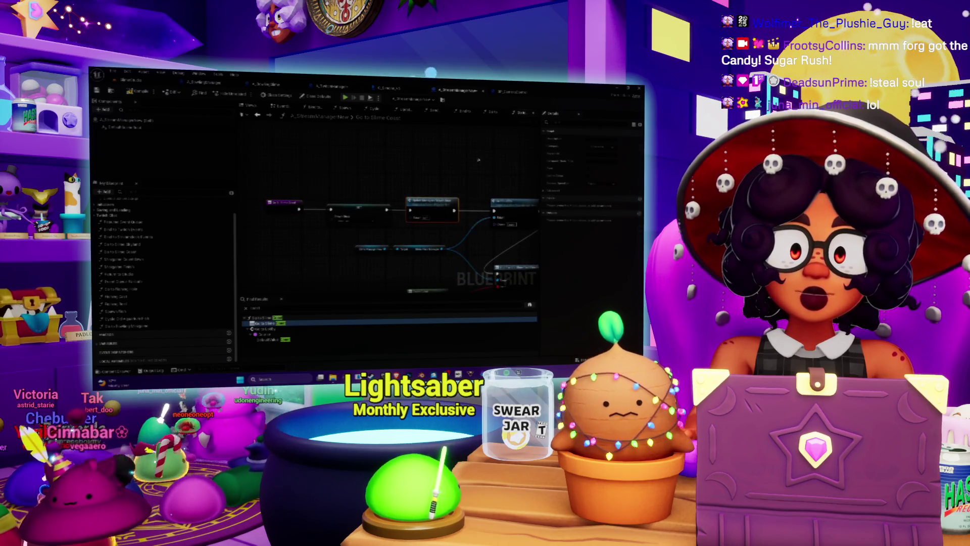
click(492, 114)
drag(419, 179, 454, 184)
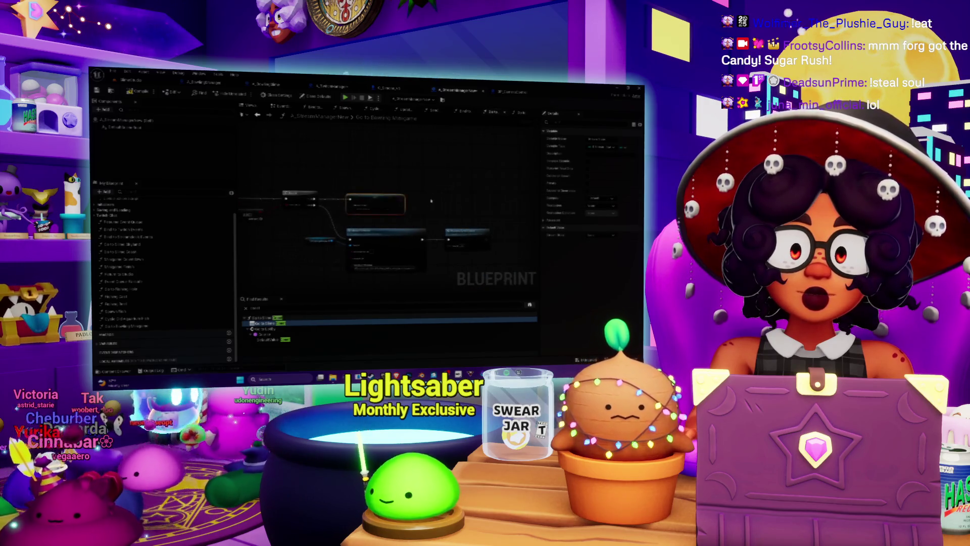
key(ctrl+v)
mouse_move(399, 198)
mouse_down()
mouse_move(432, 211)
mouse_move(441, 197)
mouse_up()
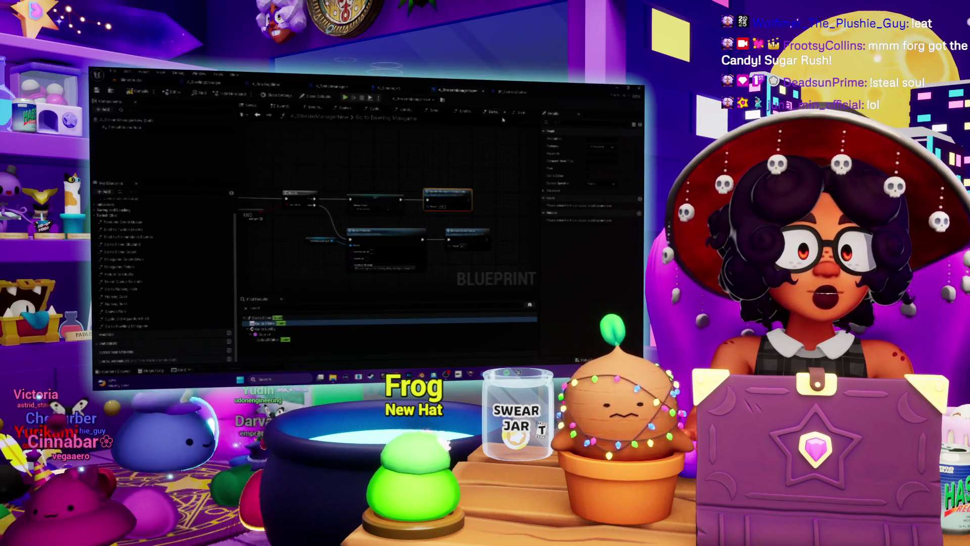
click(519, 114)
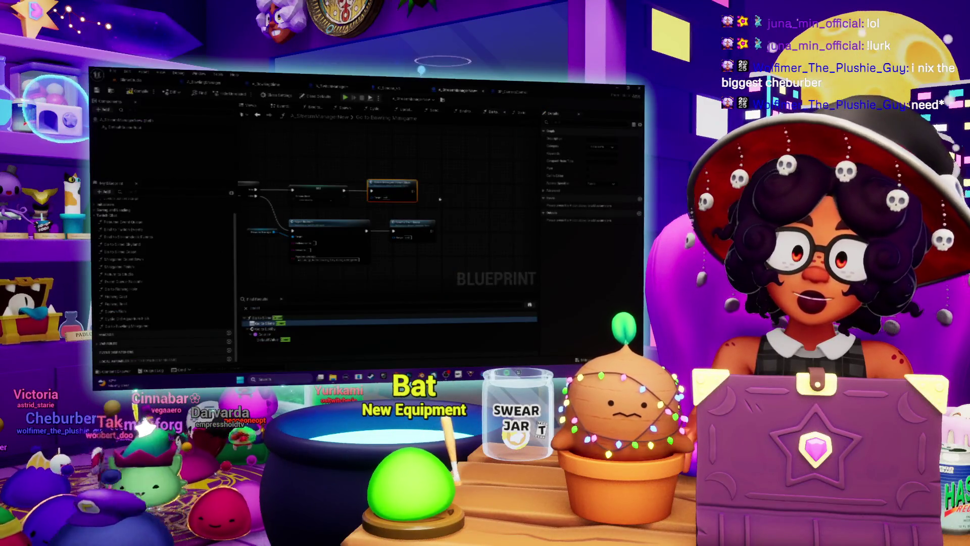
click(513, 129)
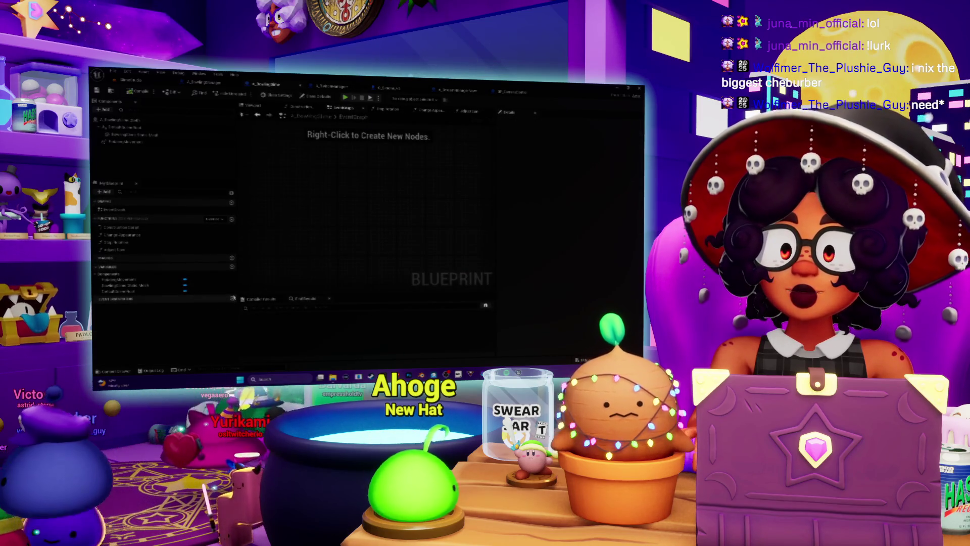
Add a new event dispatcher and confirm its name, then return to the stream manager blueprint
click(233, 299)
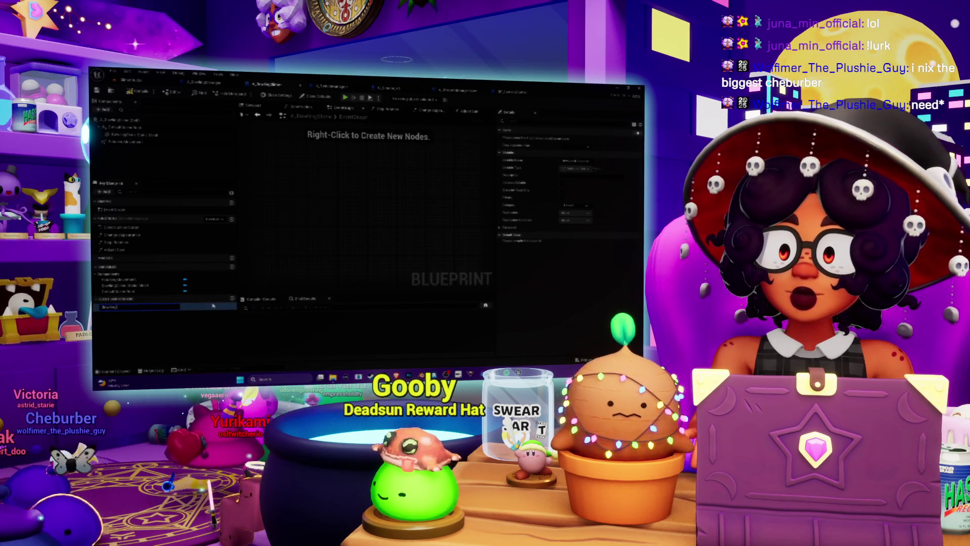
key(Return)
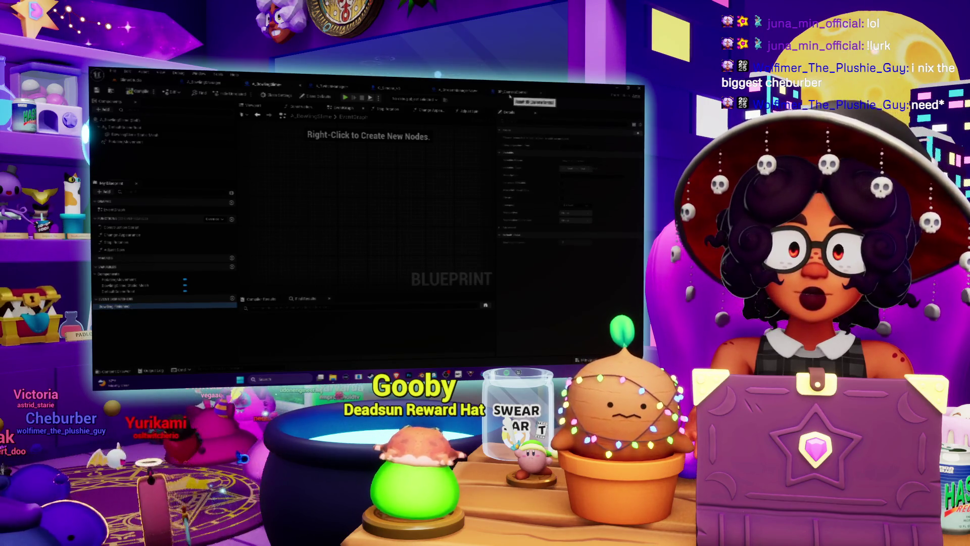
click(456, 91)
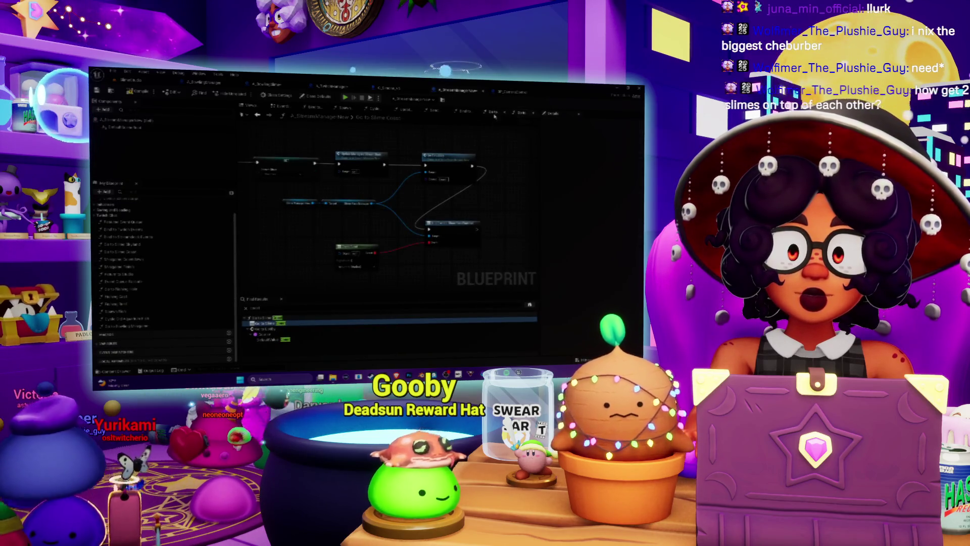
In Go to Bowling Minigame, add a Get node for the Bowling Manager variable found via 'bowl'
double_click(121, 325)
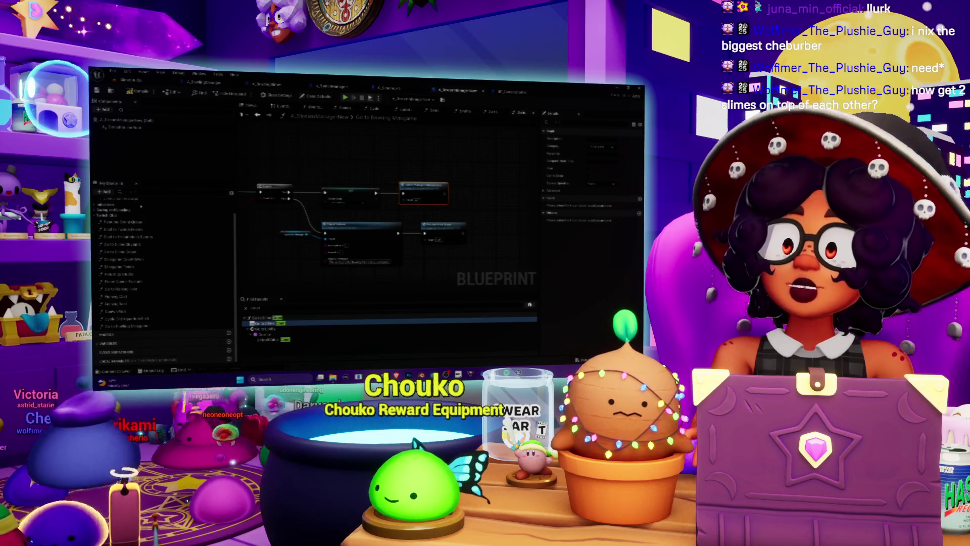
click(136, 192)
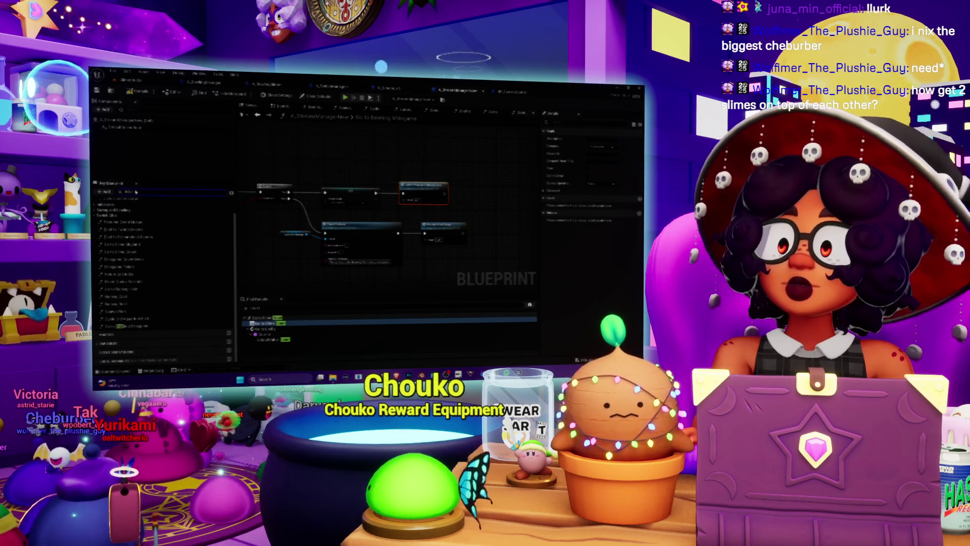
text(bowl)
mouse_move(116, 245)
mouse_down()
mouse_move(441, 276)
mouse_move(390, 238)
mouse_up()
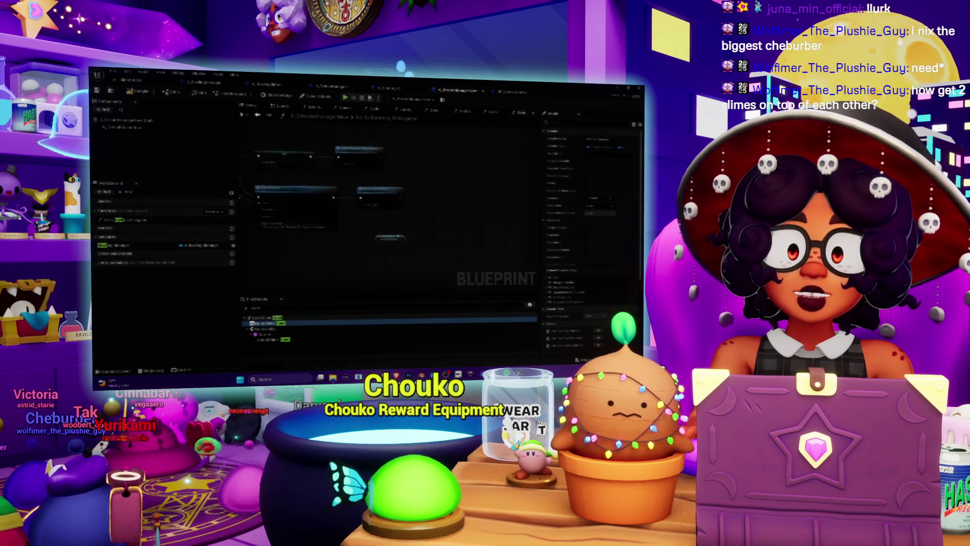
click(390, 238)
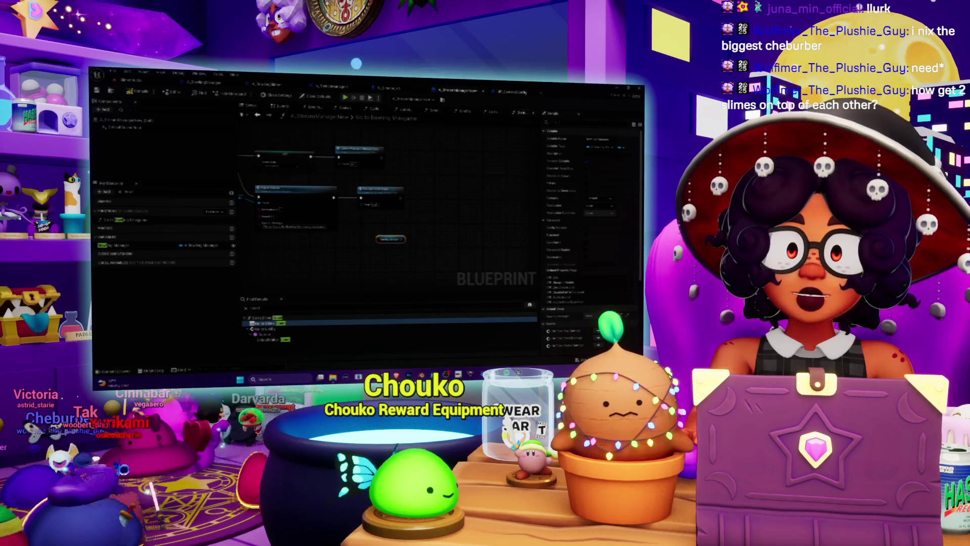
click(205, 82)
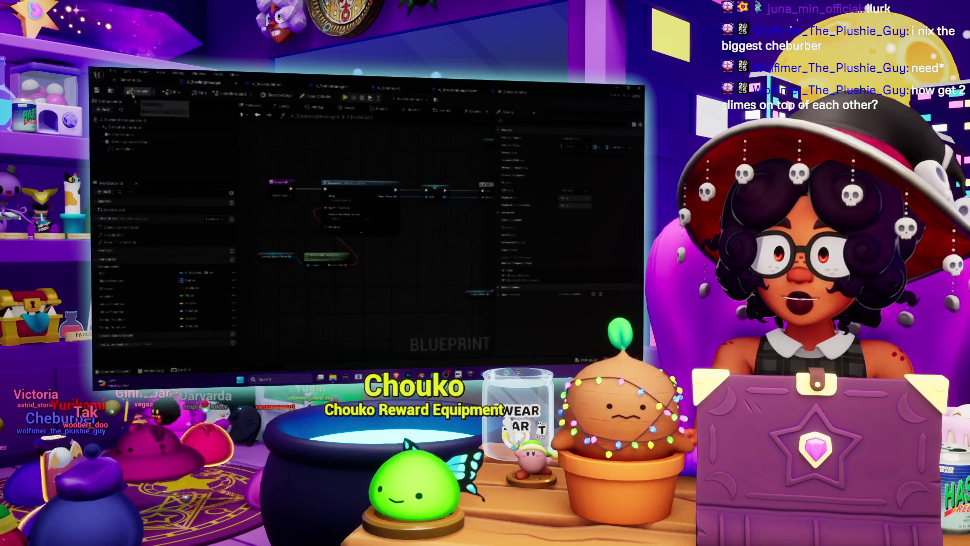
click(470, 91)
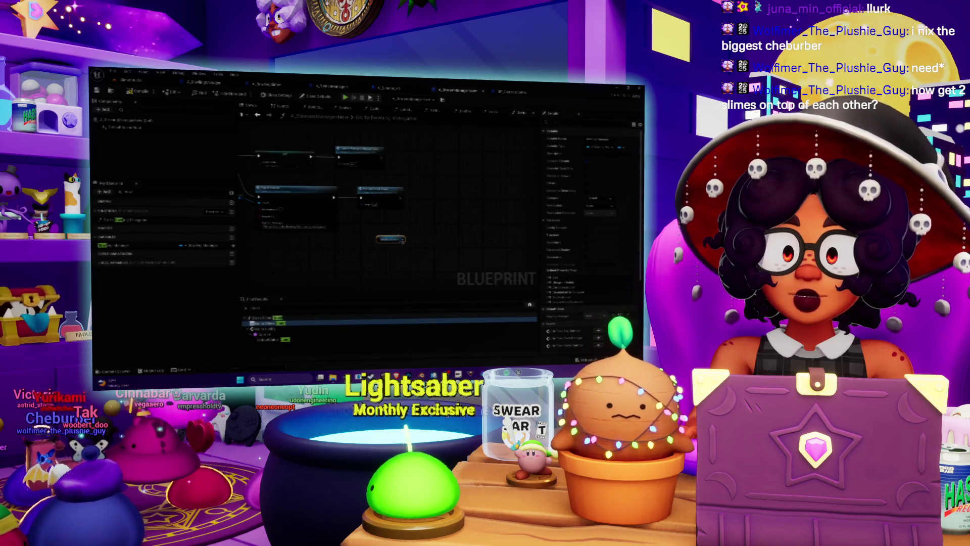
Search the Bowling Manager pin's action menu for 'bowling manager' actions
drag(440, 229, 439, 229)
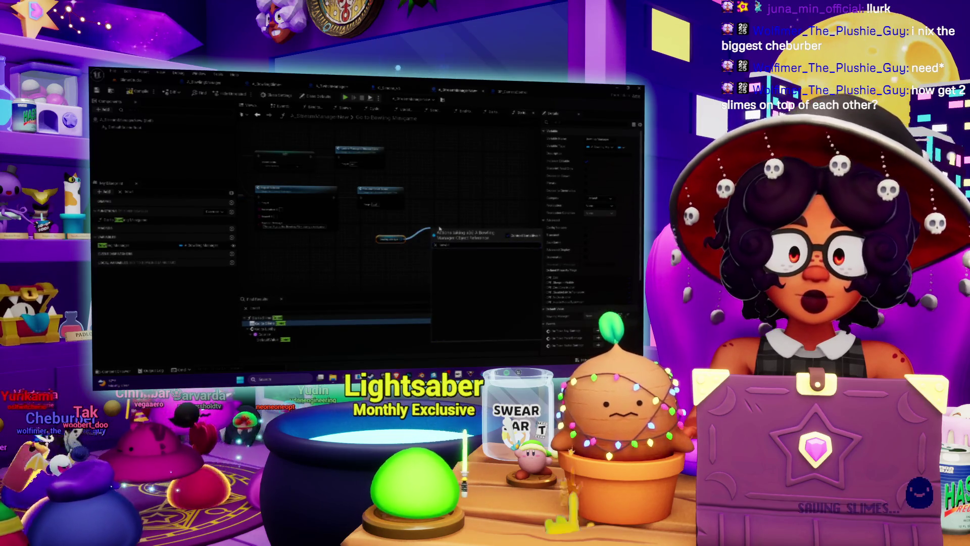
text(ing)
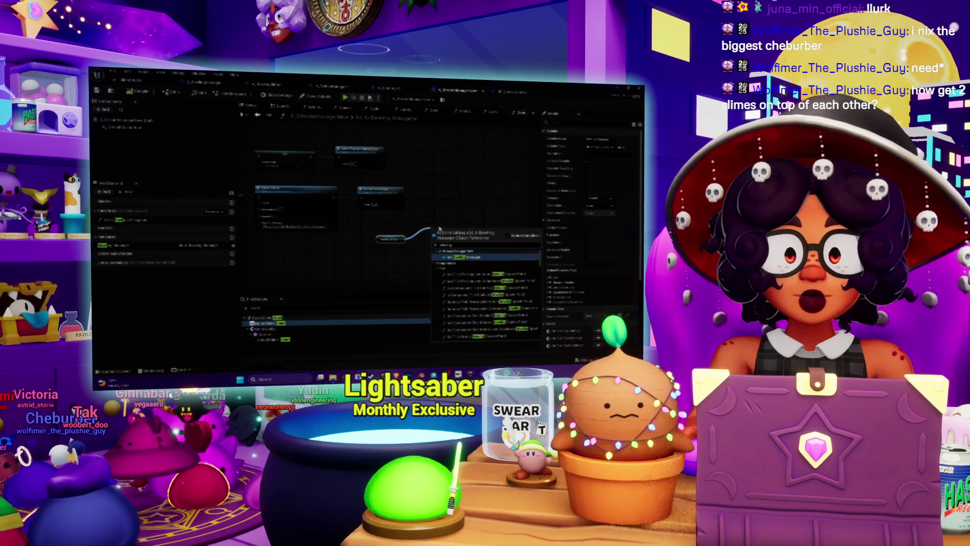
scroll(493, 276, down, 5)
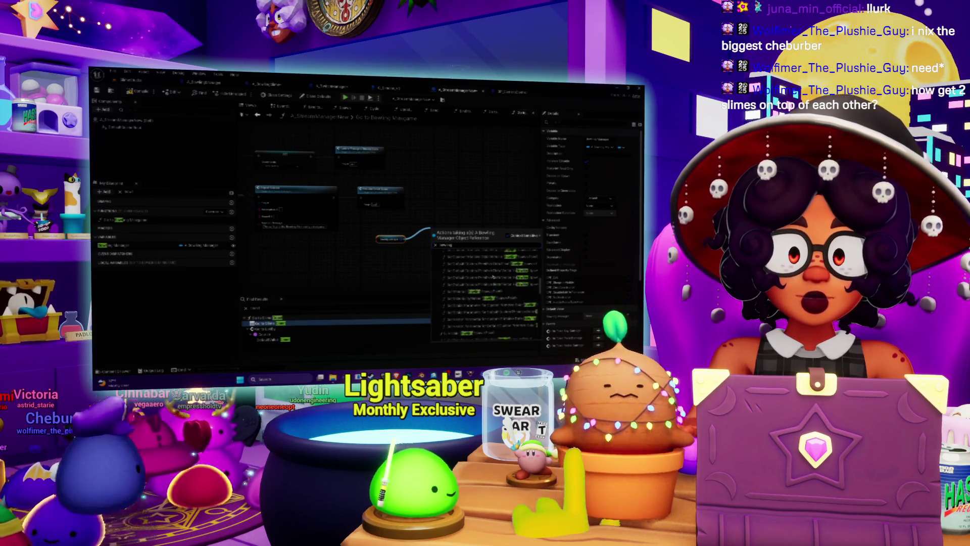
text(ma)
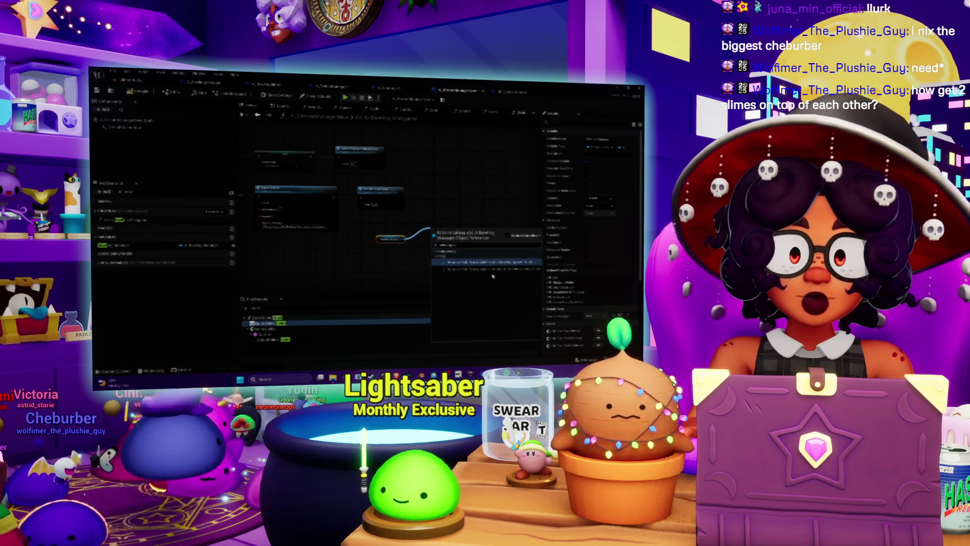
text(nager)
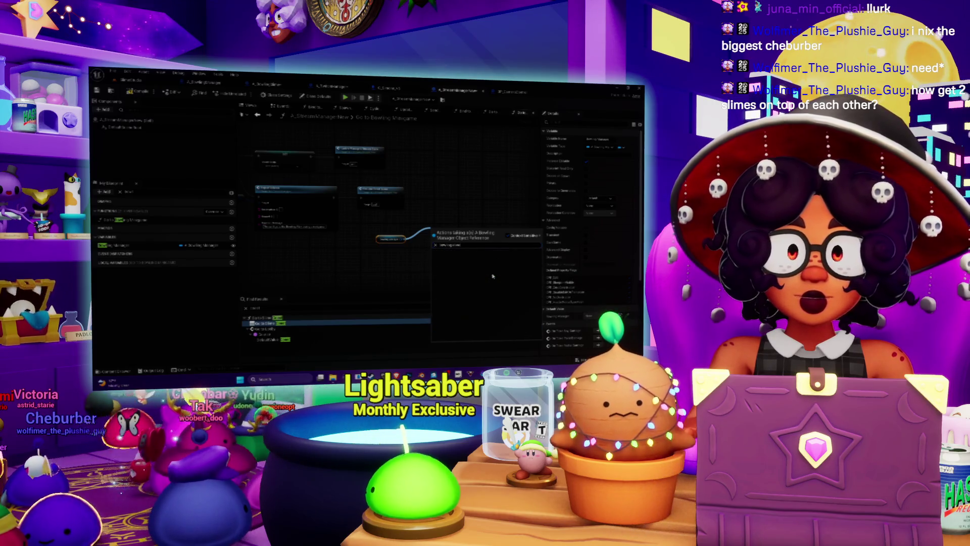
key(BackSpace)
key(BackSpace)
key(BackSpace)
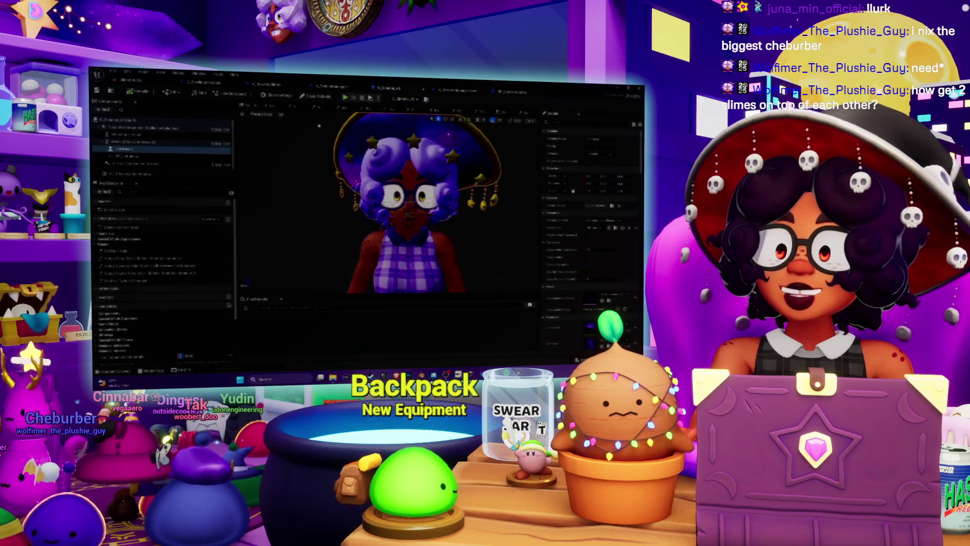
Check the existing event dispatcher's details, then add a new event dispatcher to A_BowlingManager
click(342, 87)
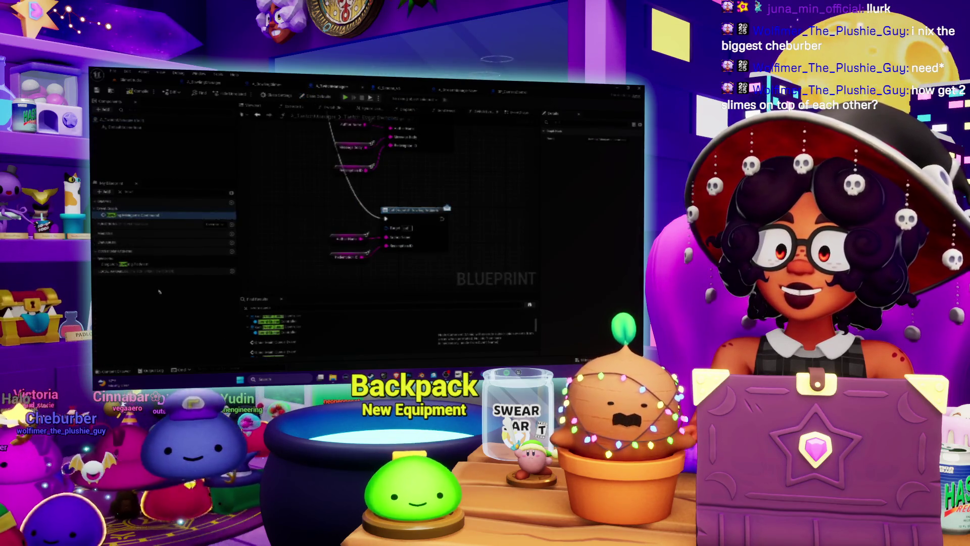
click(272, 87)
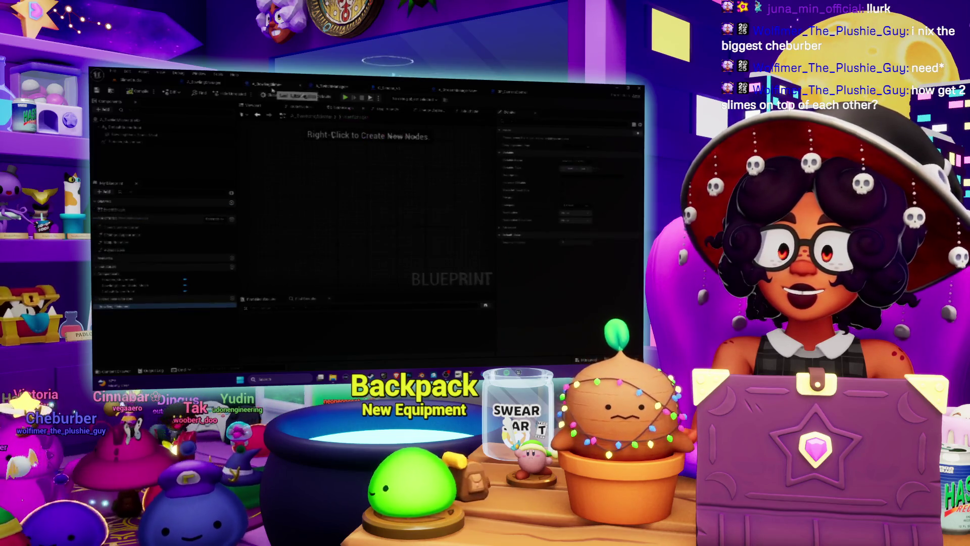
click(130, 329)
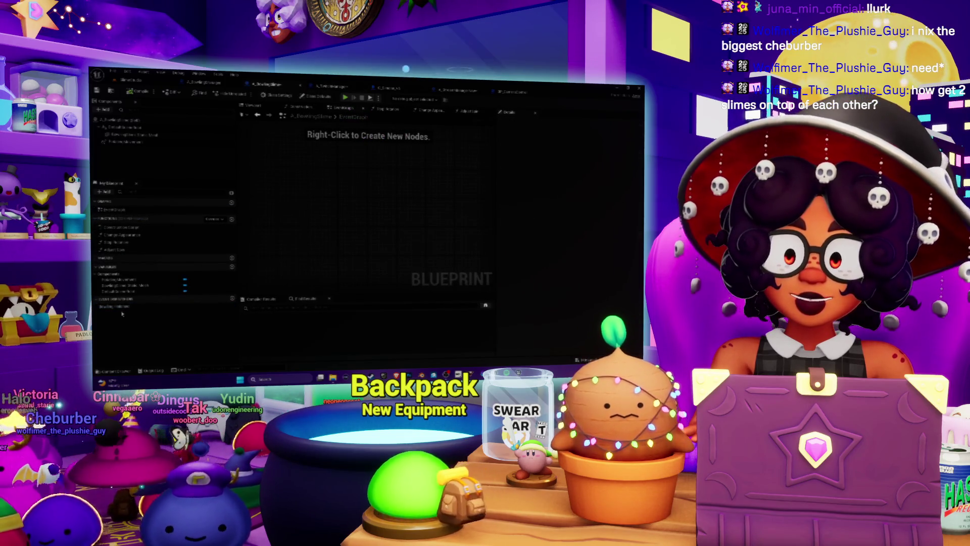
click(122, 308)
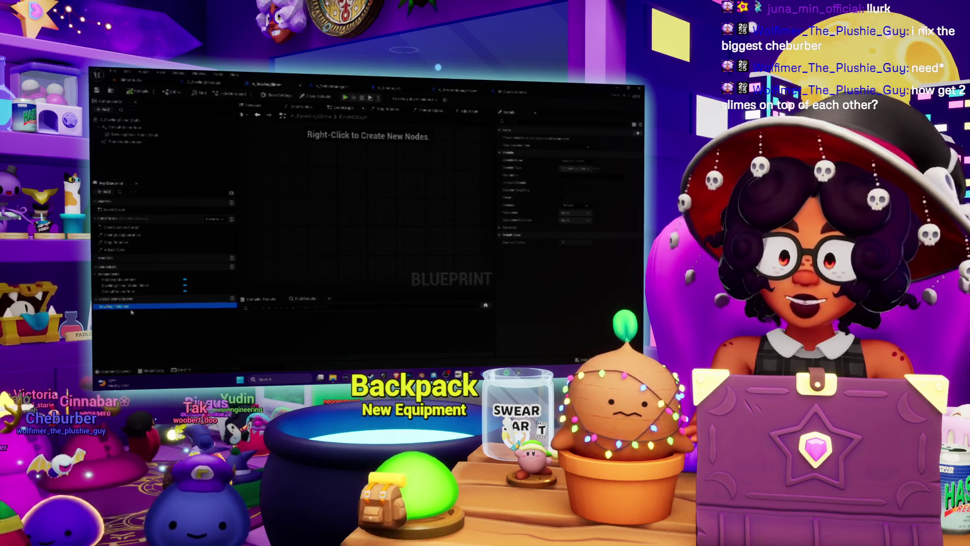
click(204, 83)
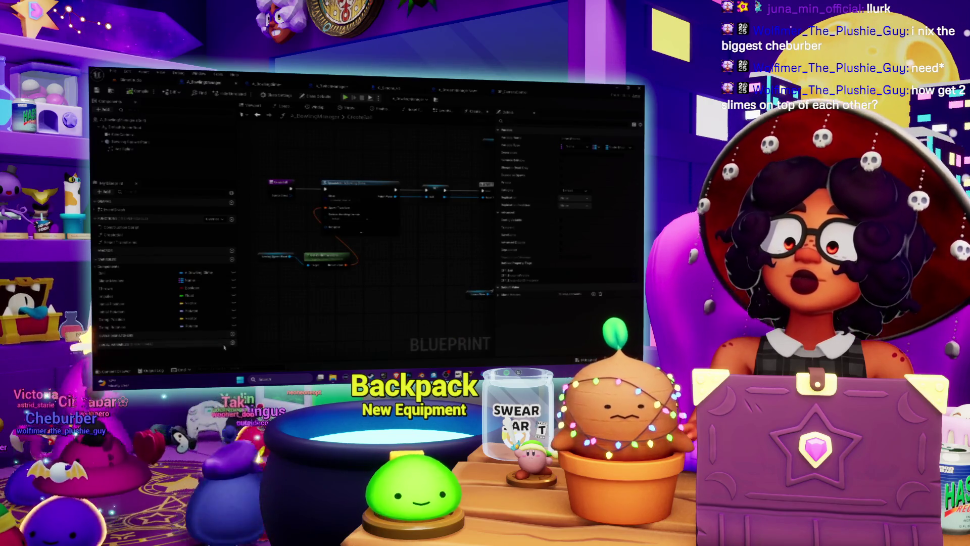
click(233, 334)
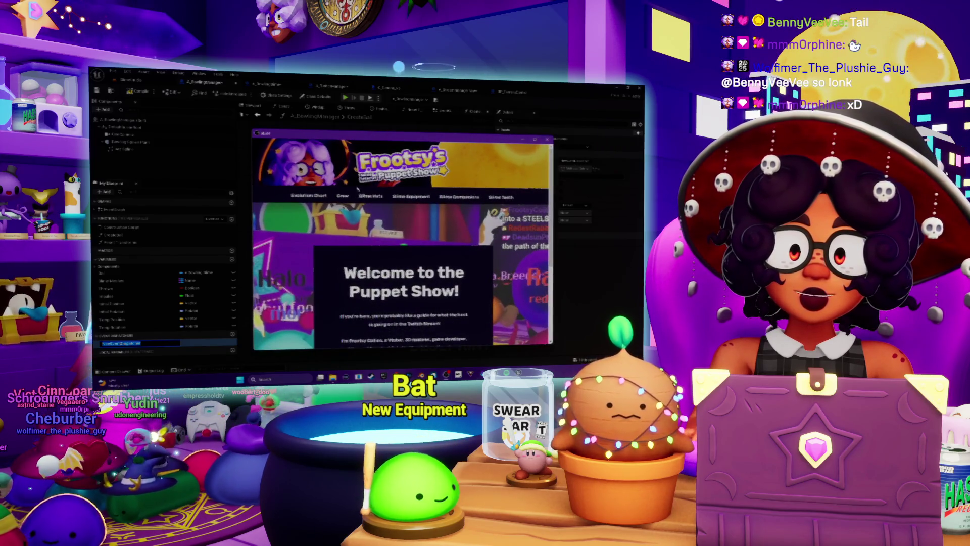
Browse the slime Evolution Stage charts on the Puppet Show guide, then close the page
click(309, 196)
scroll(402, 243, down, 5)
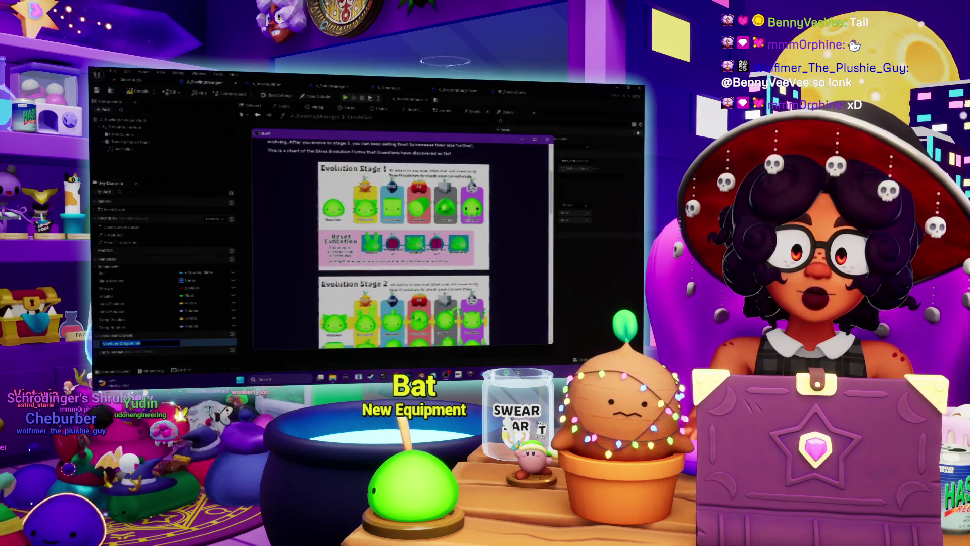
scroll(404, 242, down, 5)
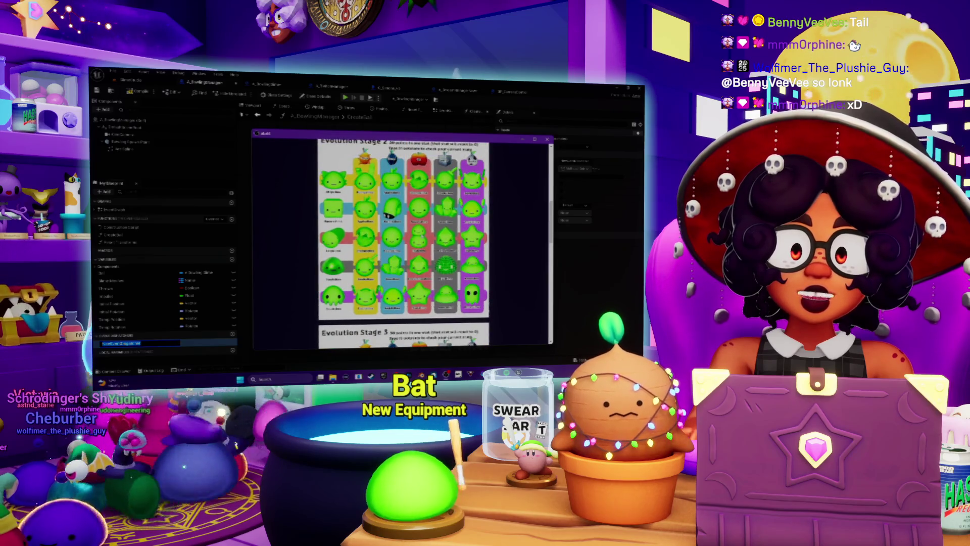
scroll(403, 243, up, 1)
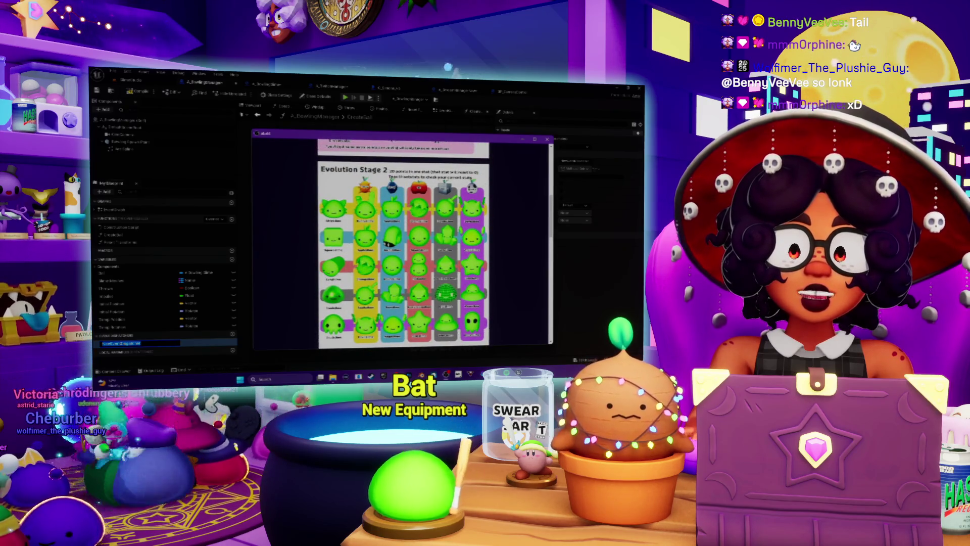
scroll(403, 242, up, 4)
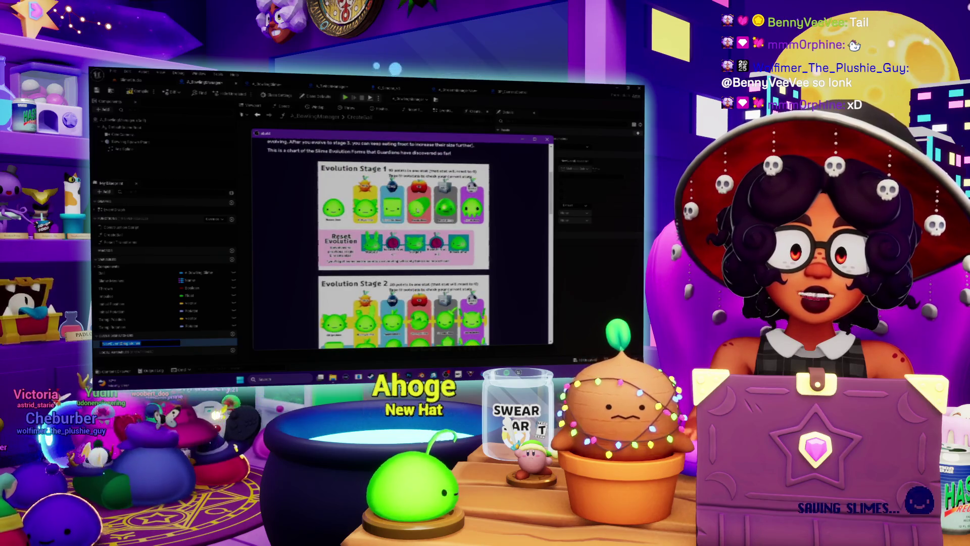
scroll(403, 242, down, 4)
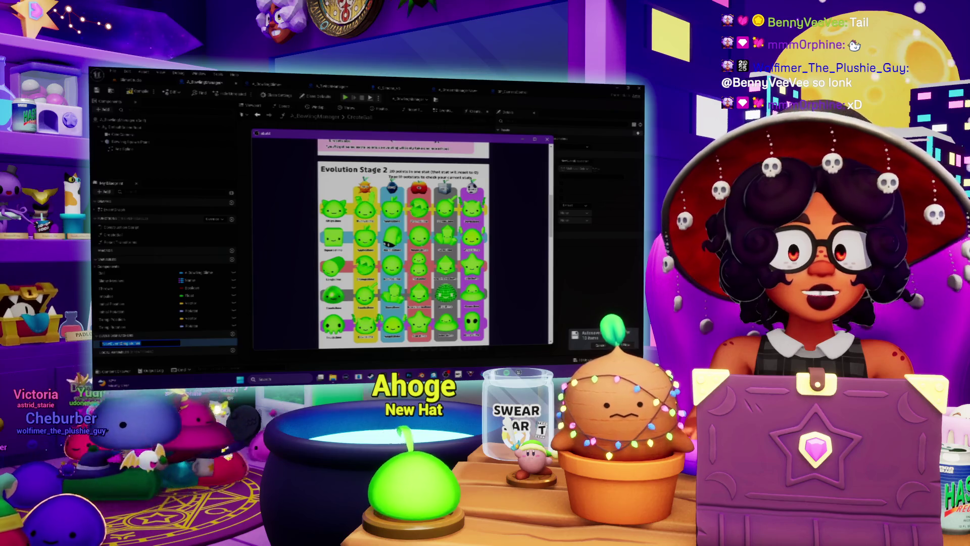
scroll(403, 243, up, 3)
scroll(403, 242, down, 3)
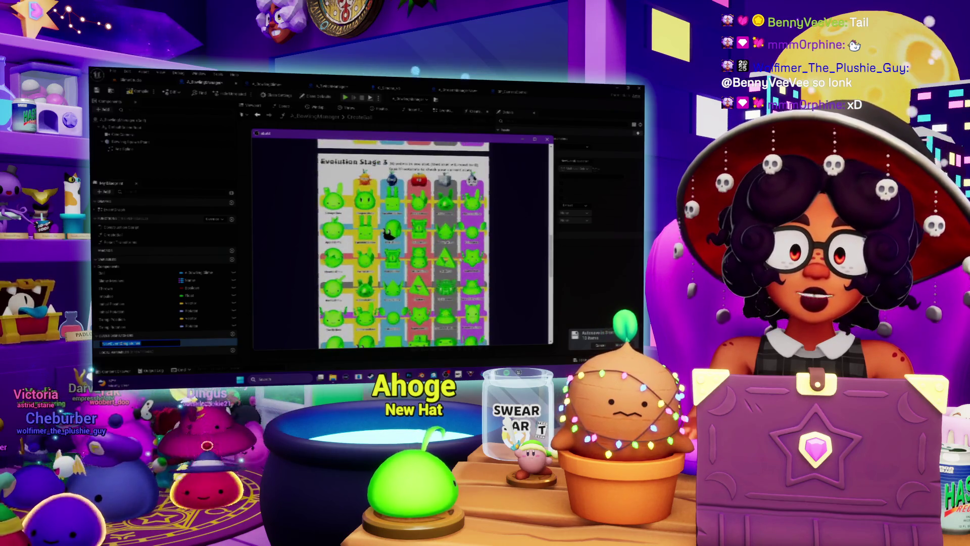
scroll(403, 243, down, 6)
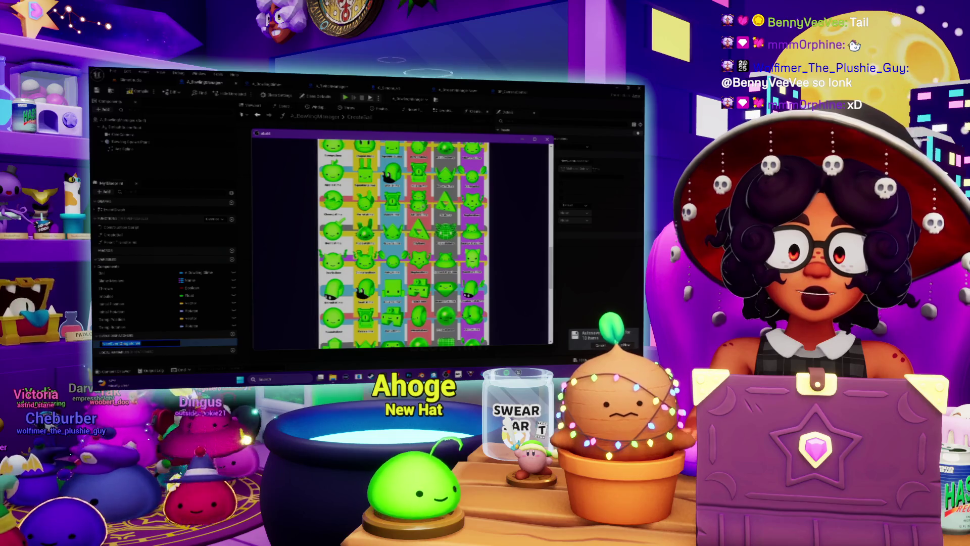
scroll(403, 244, down, 3)
scroll(403, 243, down, 3)
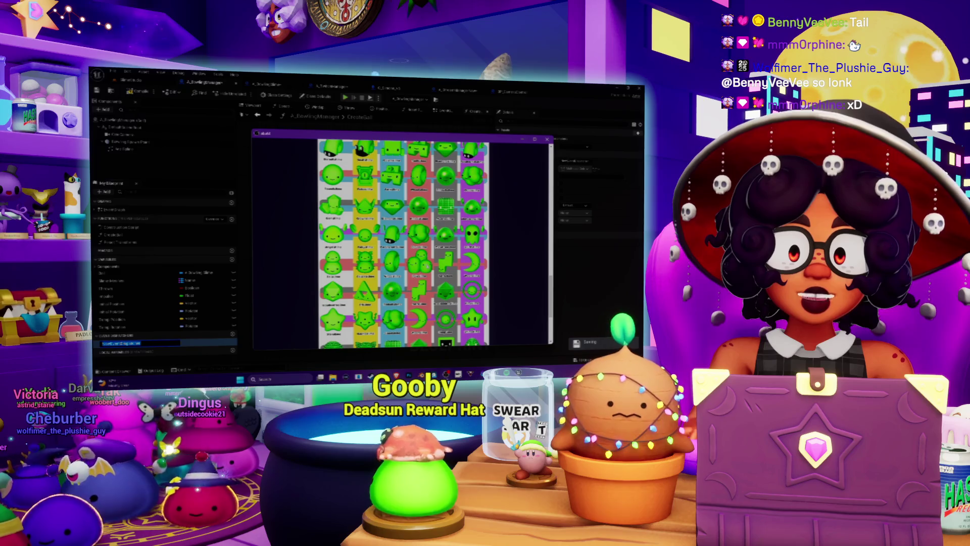
scroll(403, 245, down, 3)
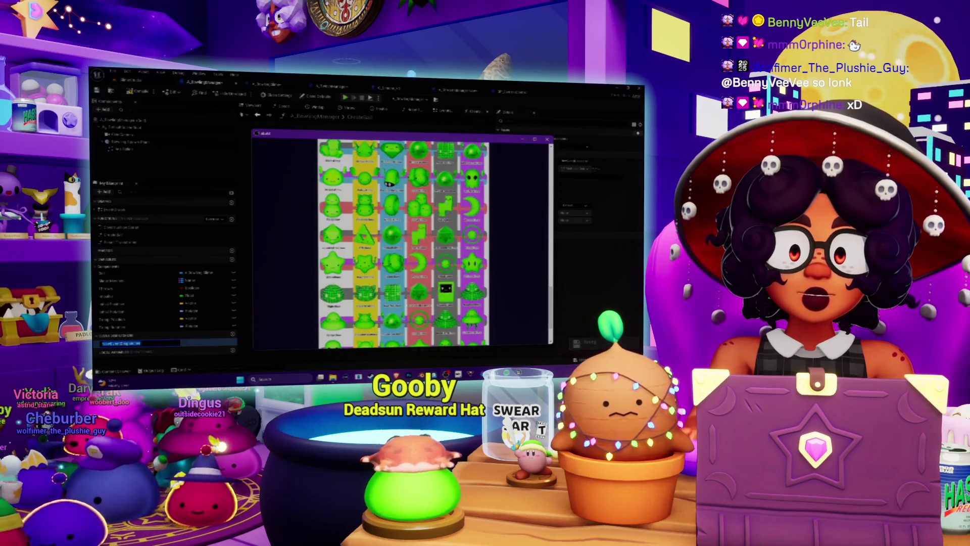
scroll(423, 224, down, 3)
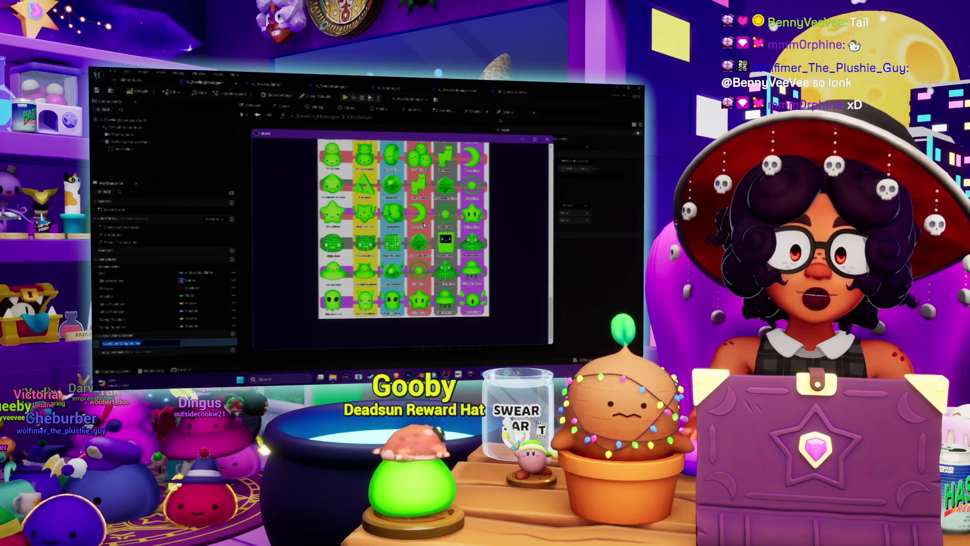
scroll(424, 224, down, 10)
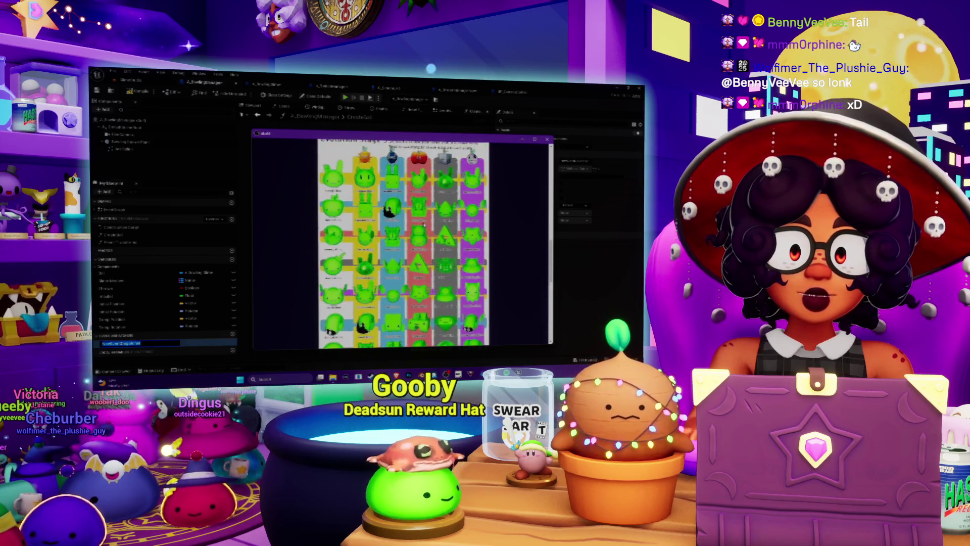
scroll(423, 223, up, 3)
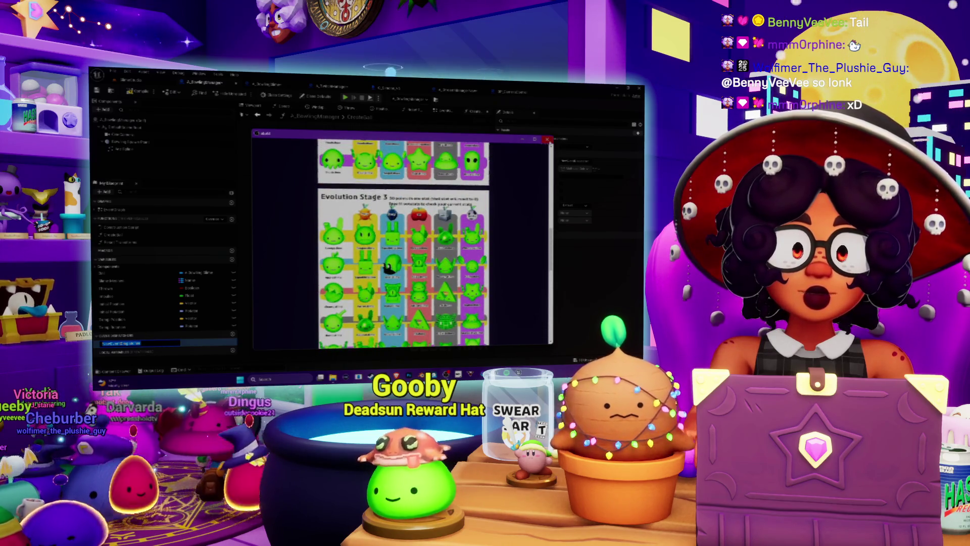
click(547, 139)
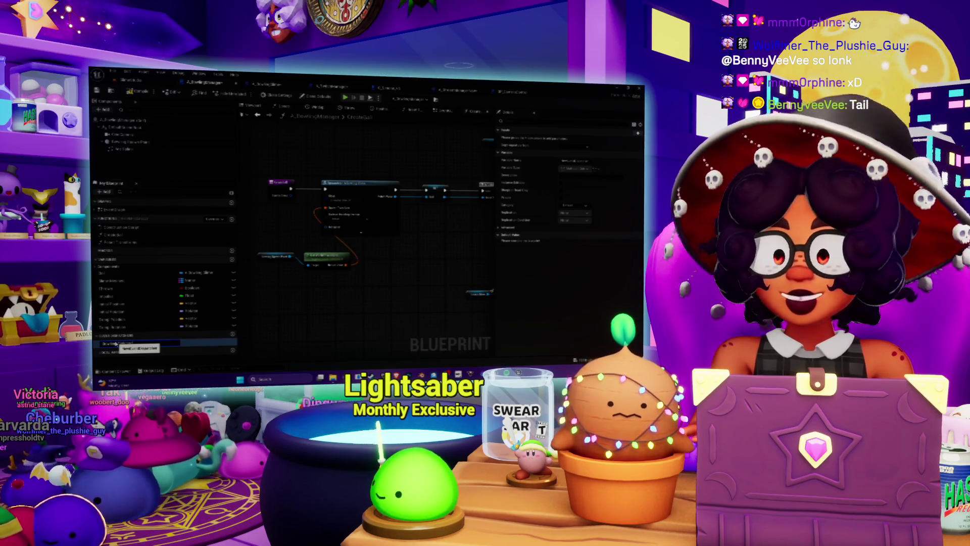
Drag the event dispatcher entry from My Blueprint and open the new function graph for naming
drag(117, 344, 178, 348)
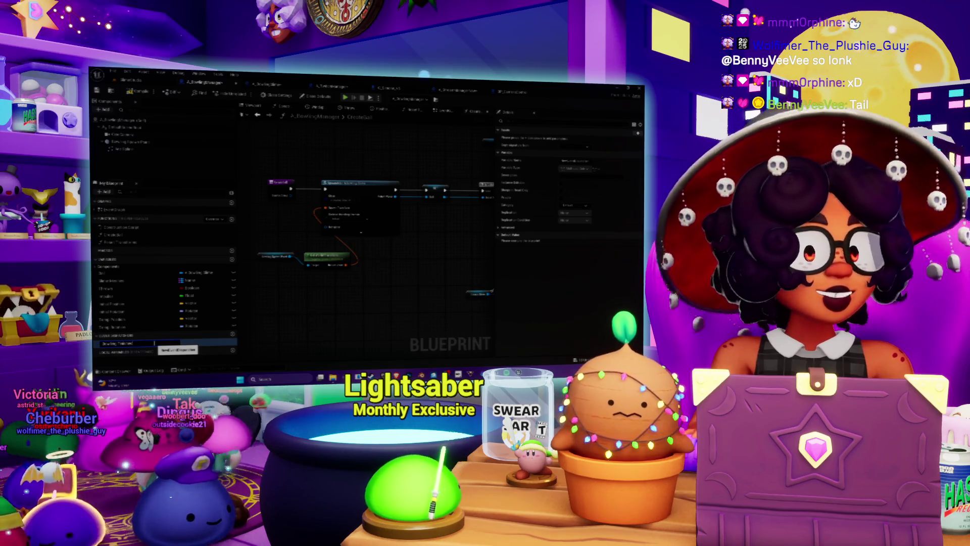
drag(154, 344, 155, 344)
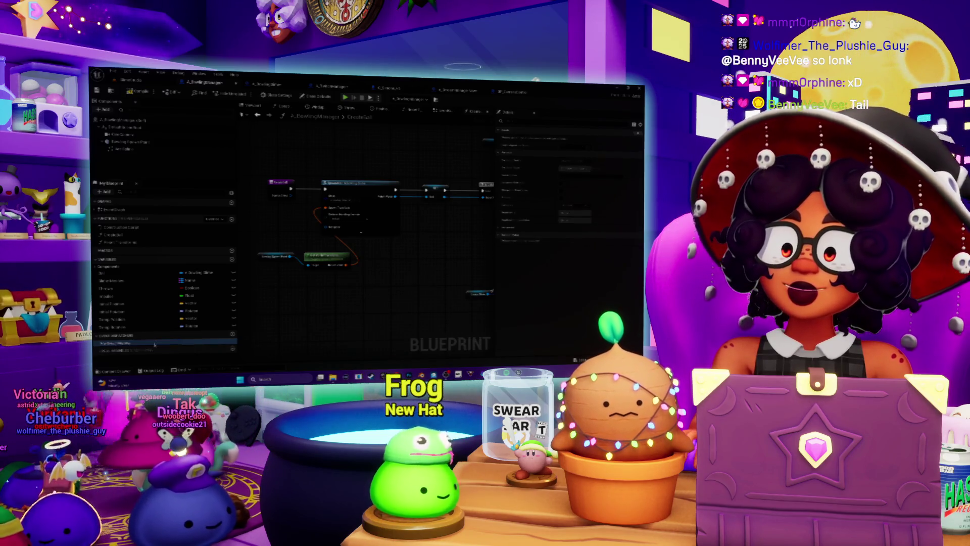
double_click(154, 344)
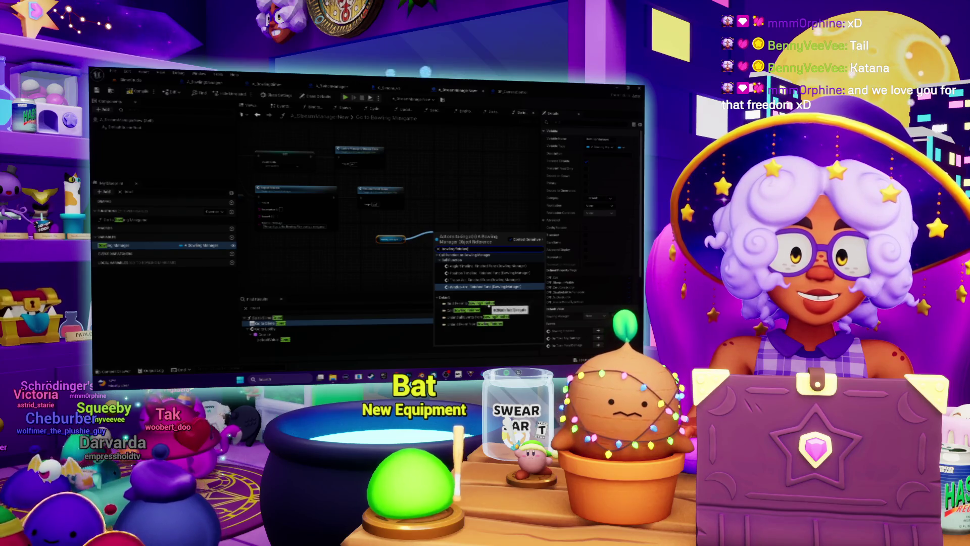
Add the Bowling Manager bind node, chain it after the earlier node, and wire Bowling Manager as target
click(486, 310)
mouse_move(401, 229)
mouse_down()
mouse_move(461, 234)
mouse_move(475, 225)
mouse_move(407, 225)
mouse_up()
drag(508, 187, 517, 164)
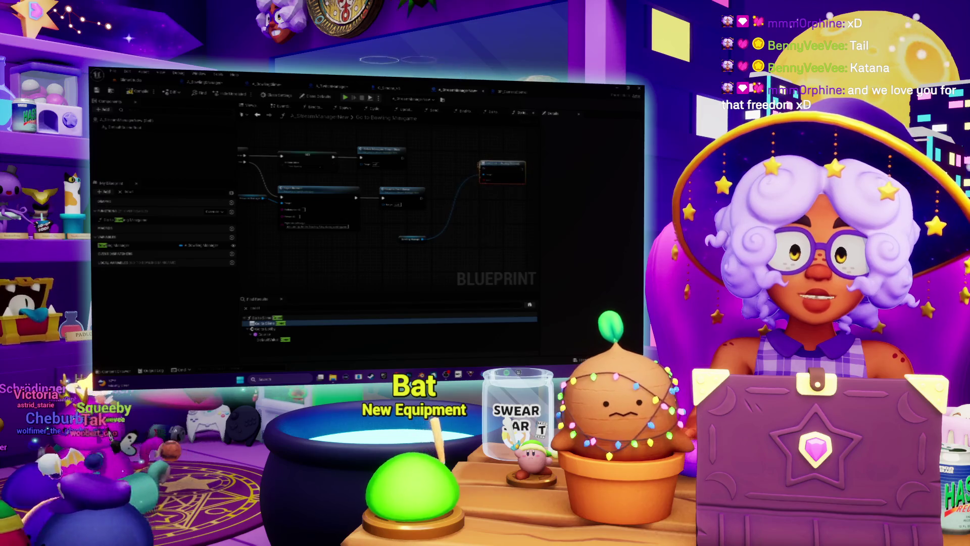
mouse_move(402, 158)
mouse_down()
mouse_move(429, 172)
mouse_move(483, 174)
mouse_up()
mouse_move(422, 238)
mouse_down()
mouse_move(485, 163)
mouse_move(509, 154)
mouse_up()
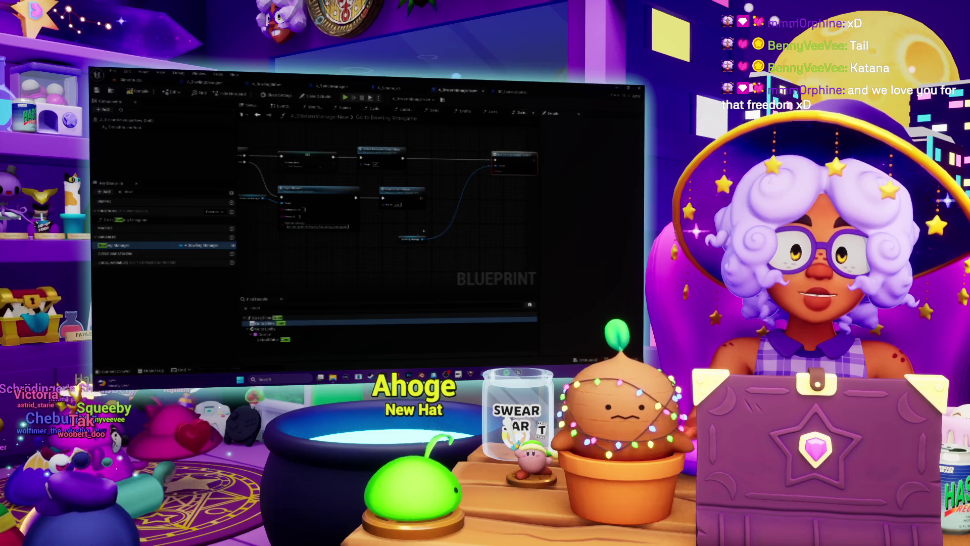
mouse_move(412, 237)
mouse_down()
mouse_move(473, 181)
mouse_move(421, 207)
mouse_move(414, 243)
mouse_up()
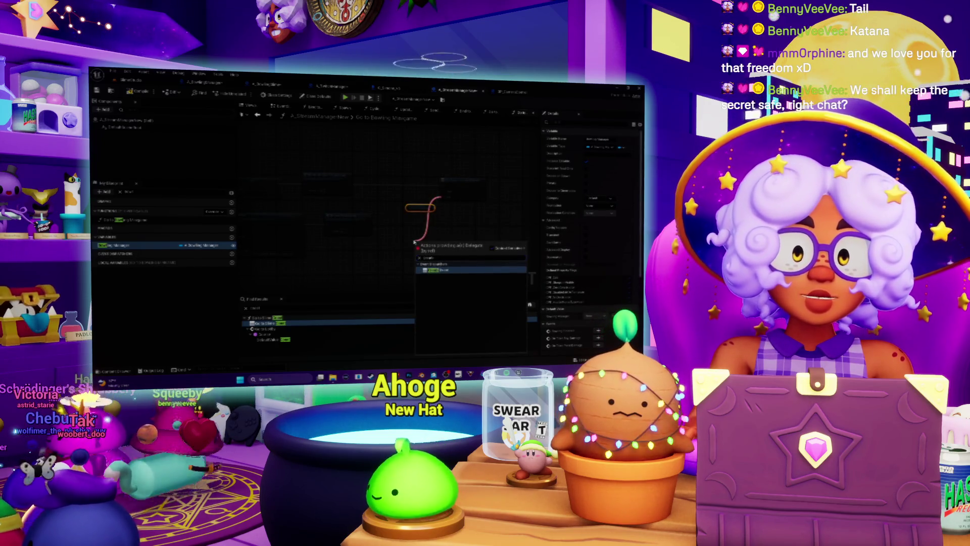
Add a Create Event node on the event pin, choose its function, and tidy the node layout
click(442, 273)
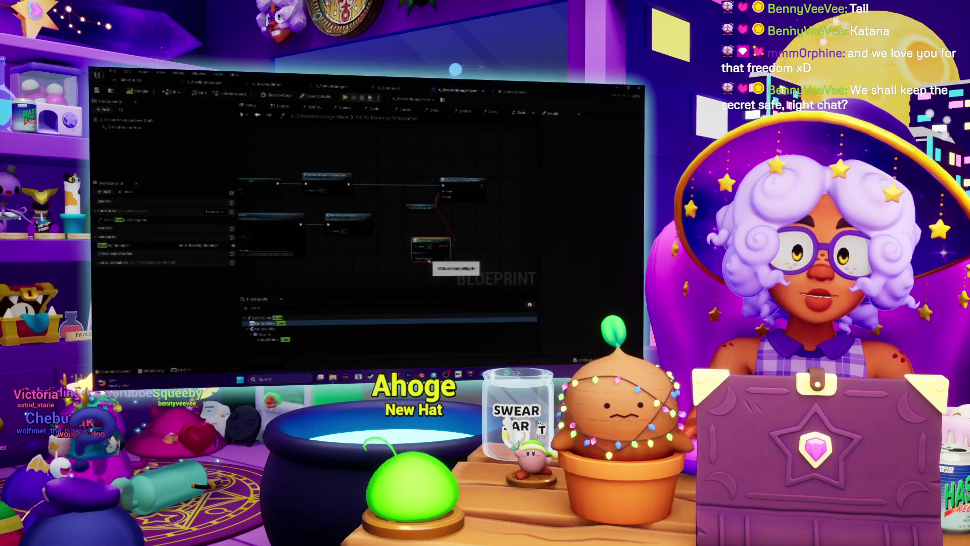
click(430, 252)
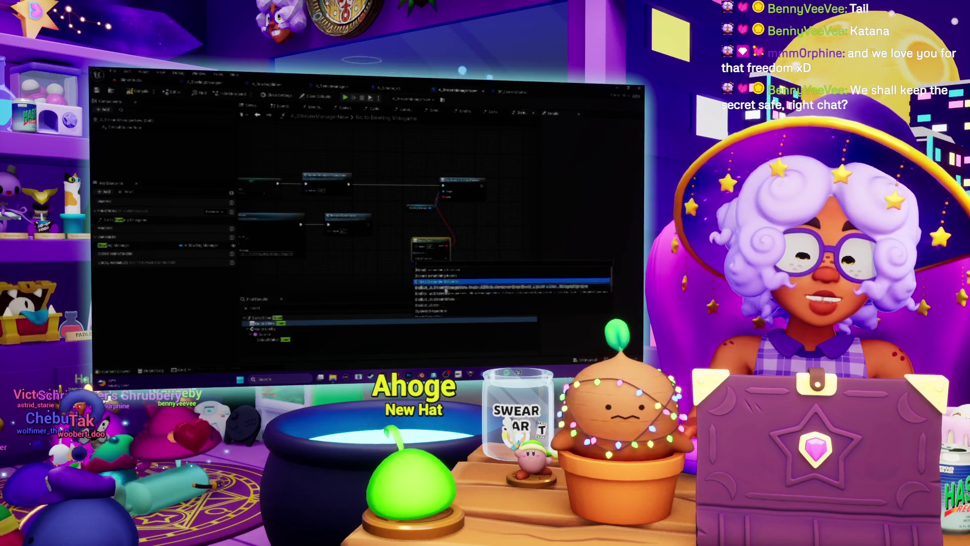
click(444, 292)
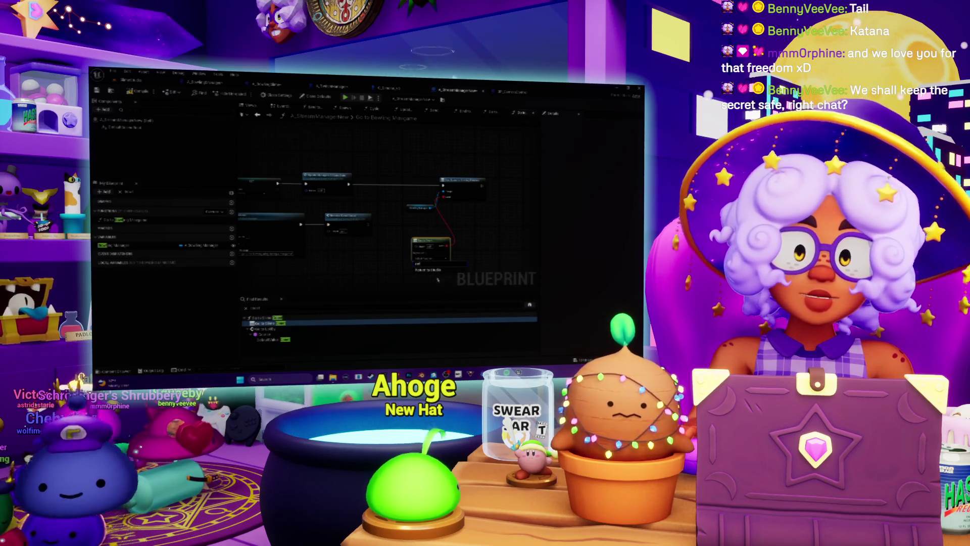
click(410, 206)
drag(410, 207, 395, 207)
drag(429, 240, 414, 234)
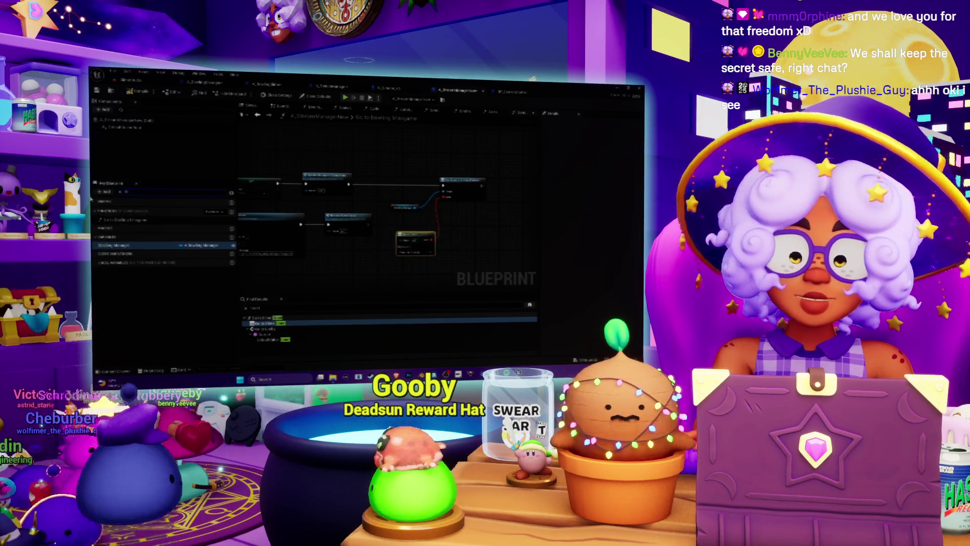
click(154, 221)
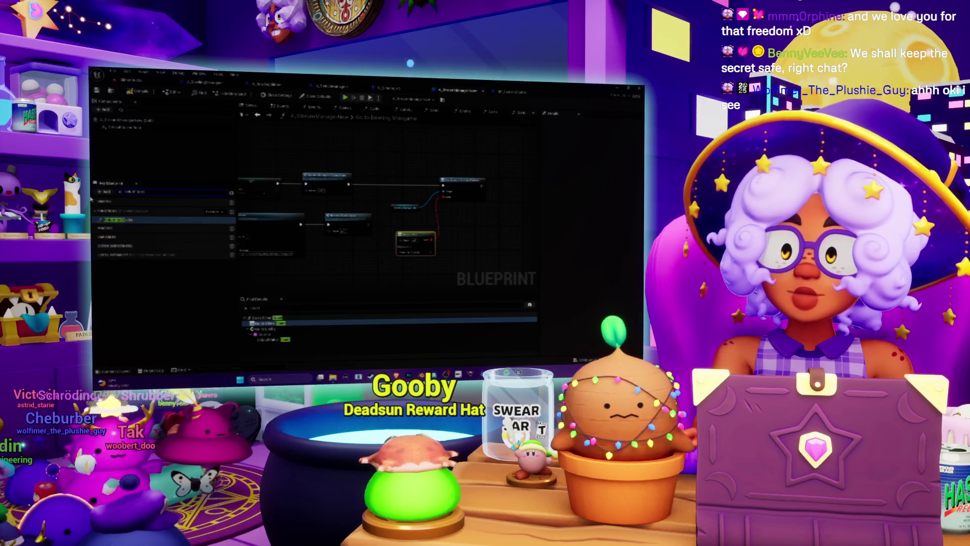
Inspect the Return to Studio function graph and pan across its nodes
double_click(122, 221)
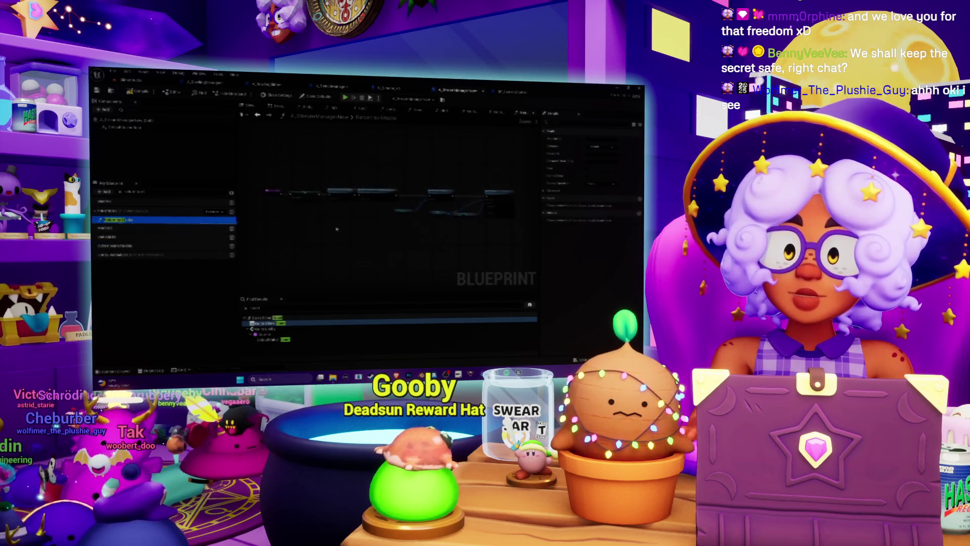
drag(376, 212, 348, 239)
drag(405, 216, 334, 216)
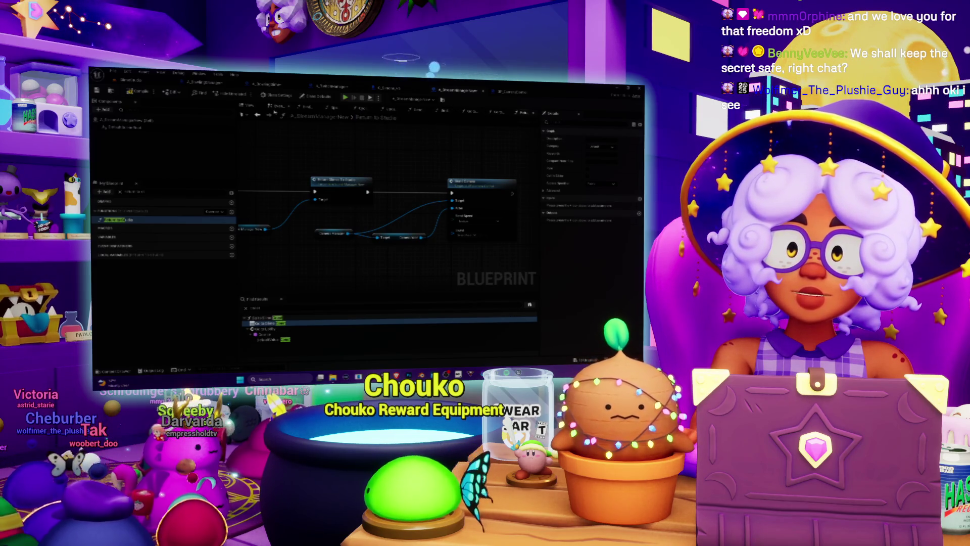
Open another camera-switch function graph and search the action list for 'Open Level'
click(258, 115)
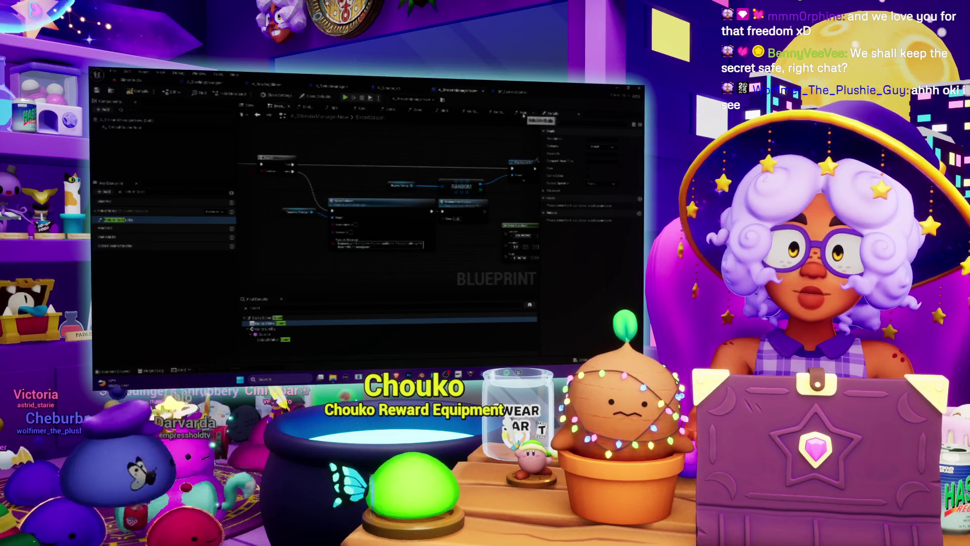
click(494, 113)
double_click(145, 220)
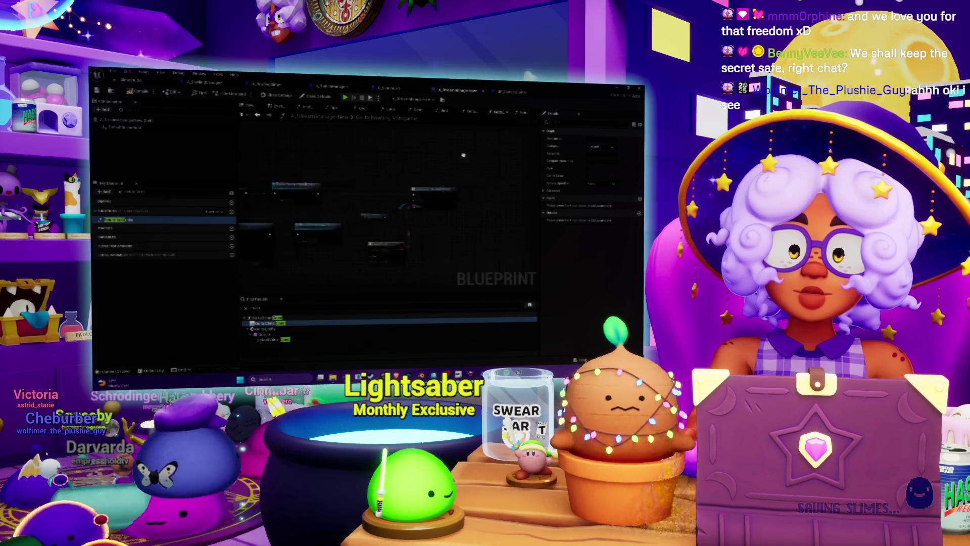
right_click(465, 200)
text(Open Level)
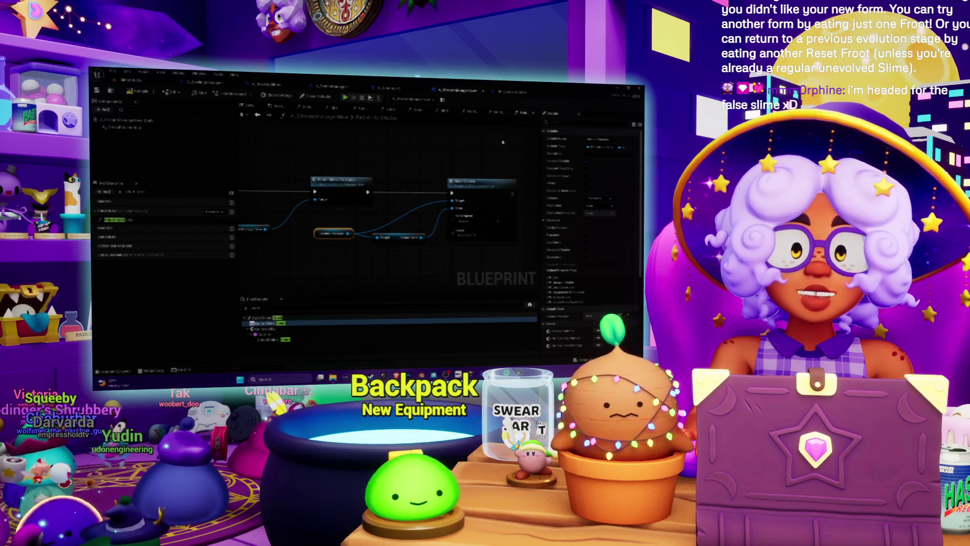
Drag a variable reference node from My Blueprint into a camera function graph
mouse_move(464, 164)
mouse_down()
mouse_move(412, 161)
mouse_move(467, 147)
mouse_move(449, 156)
mouse_up()
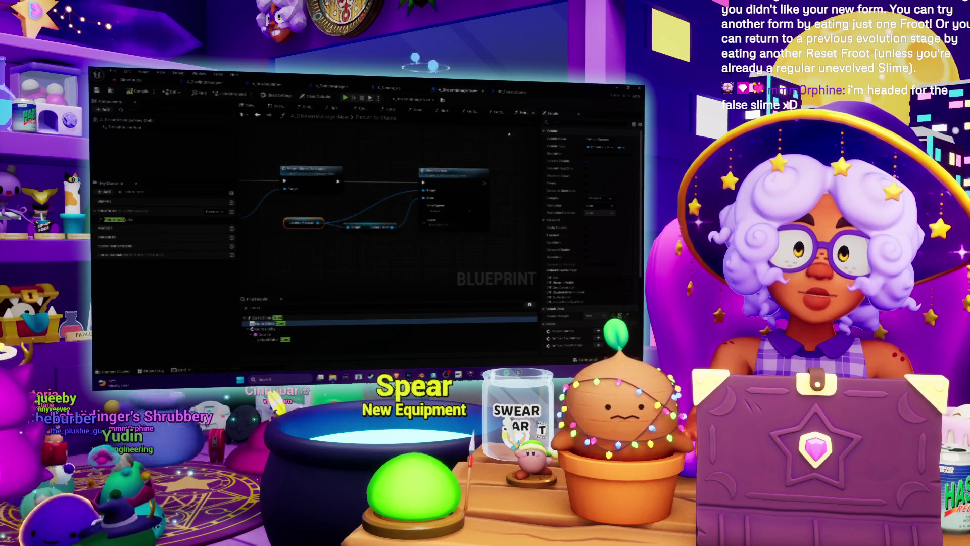
click(499, 114)
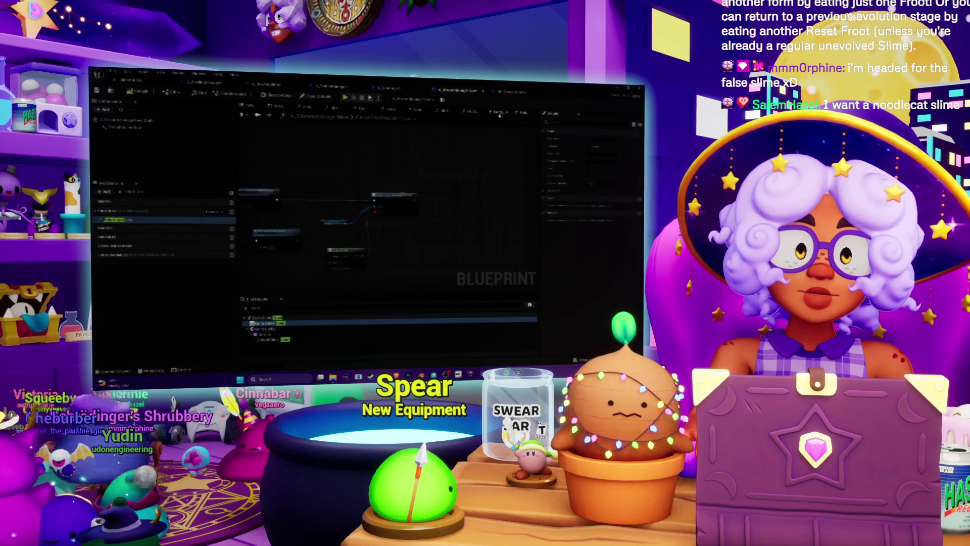
mouse_move(390, 261)
mouse_down()
mouse_move(411, 232)
mouse_move(419, 244)
mouse_up()
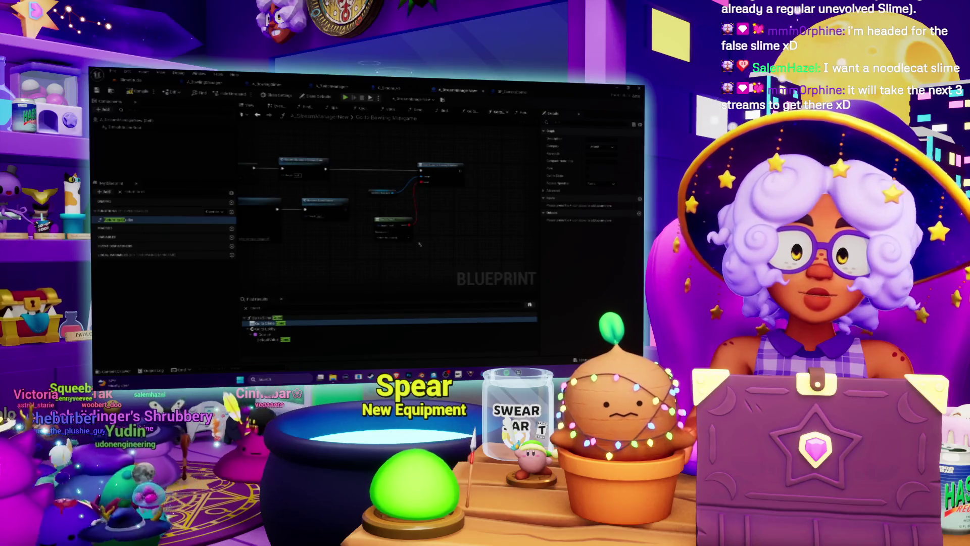
drag(358, 182, 399, 191)
drag(510, 204, 448, 218)
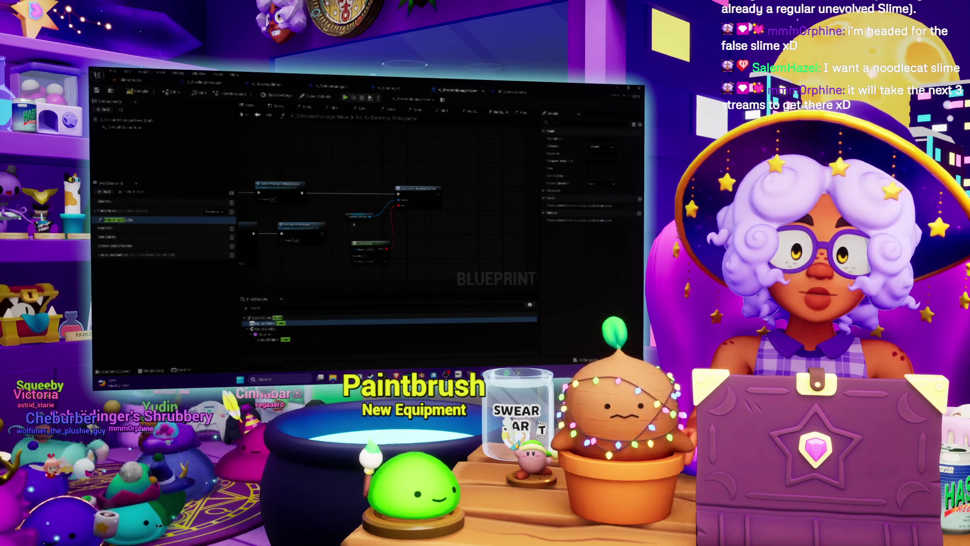
drag(121, 220, 463, 232)
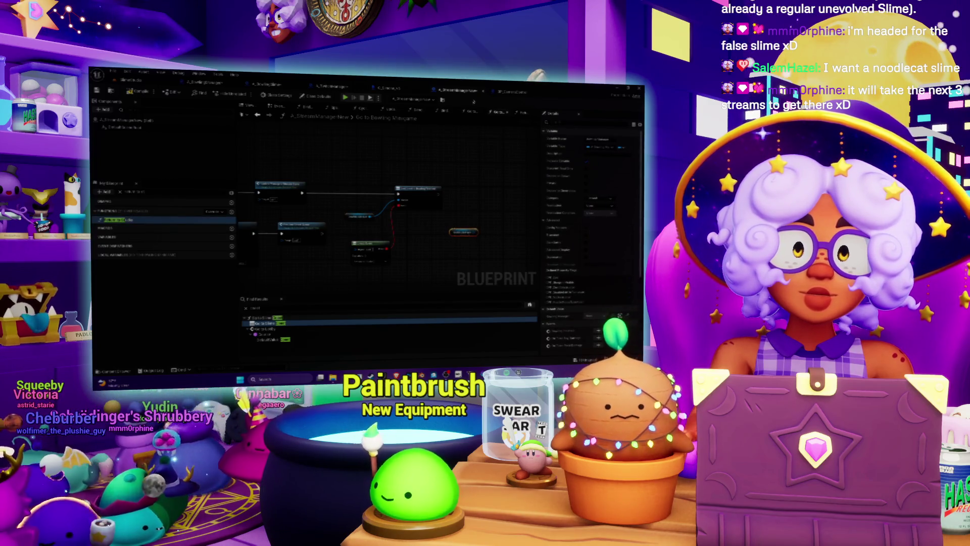
Review the other camera-switch function graphs and their view-target node, then return to the level editor
double_click(394, 213)
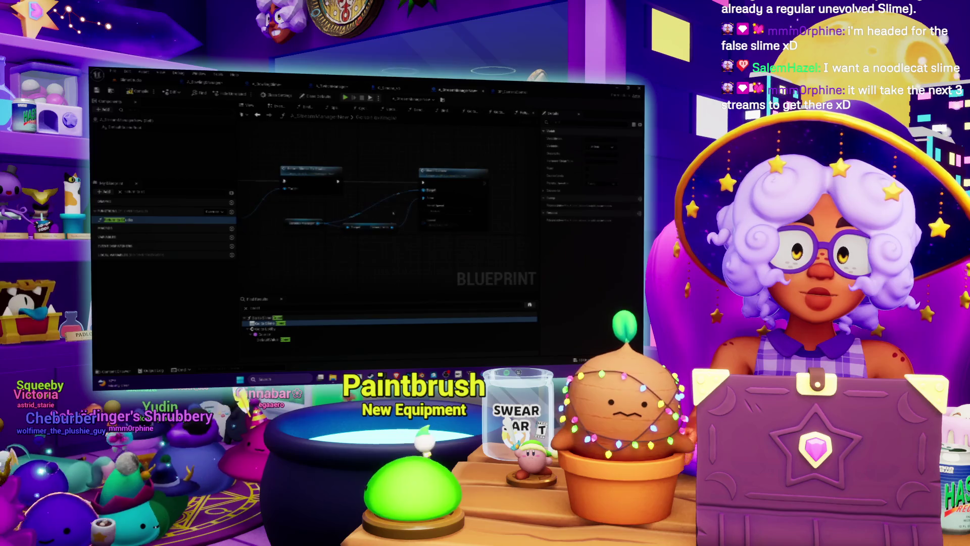
click(453, 174)
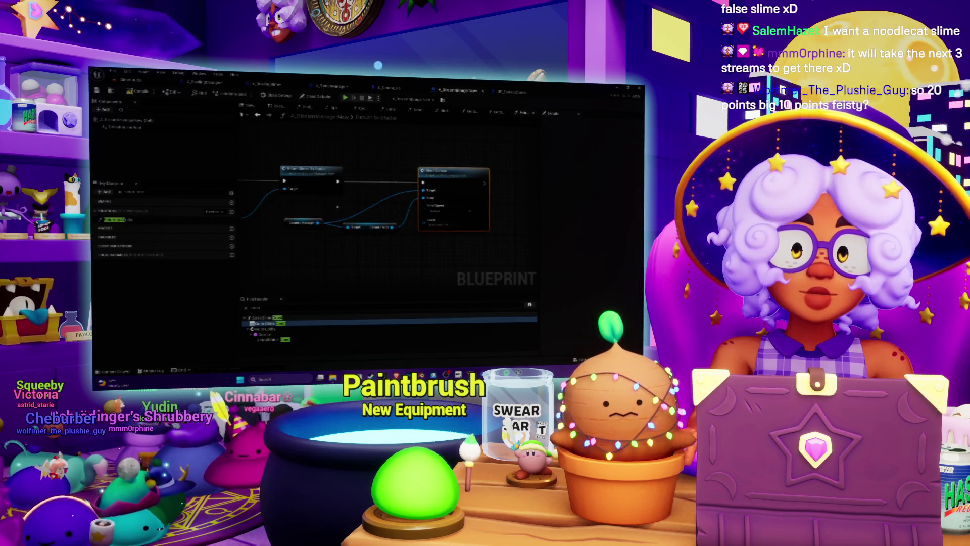
double_click(117, 220)
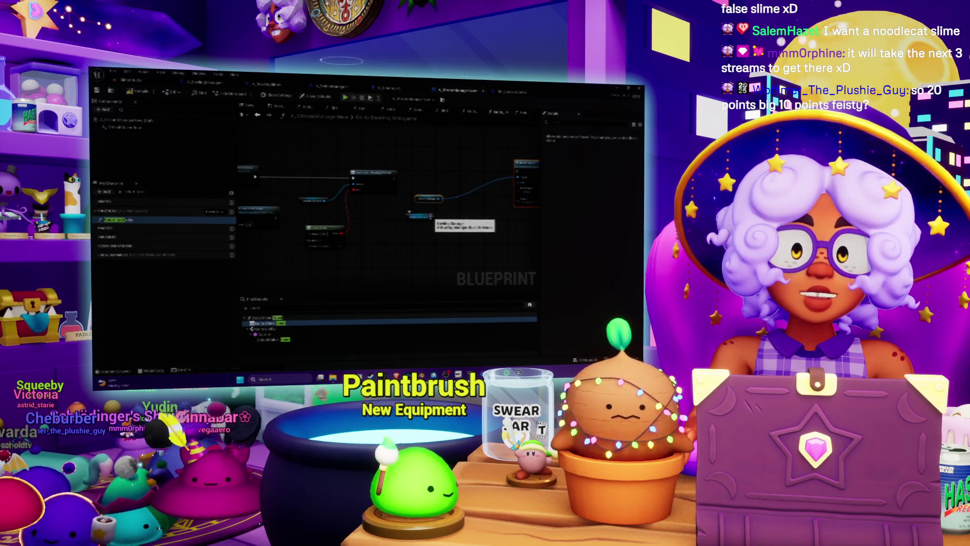
drag(428, 218, 380, 218)
scroll(434, 212, up, 2)
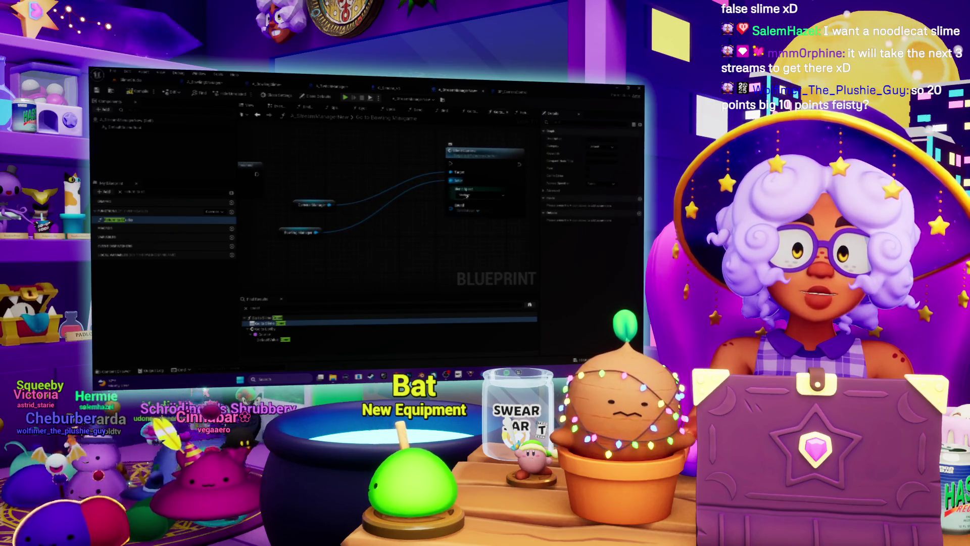
click(525, 114)
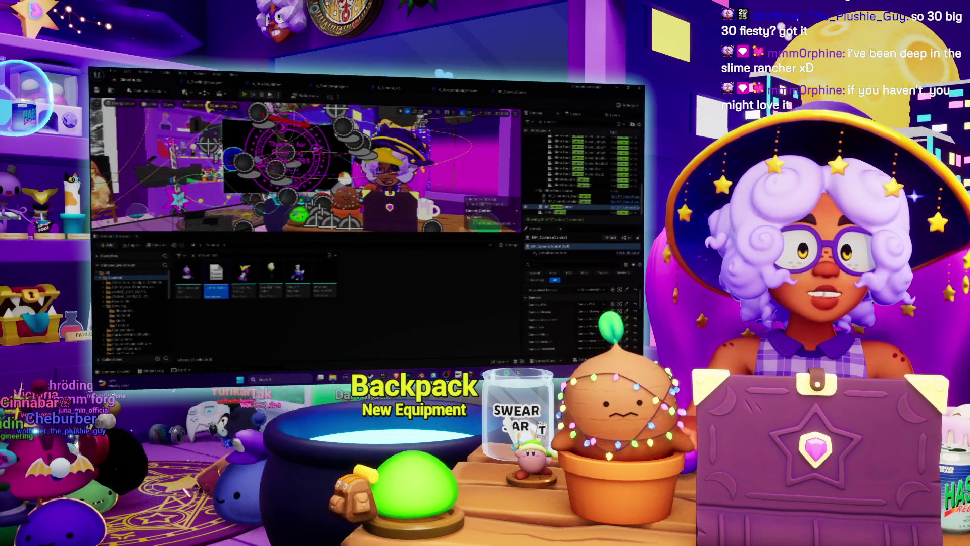
Run a play-in-editor test with Alt+P, stop it with Esc, and save with Ctrl+S
key(alt+p)
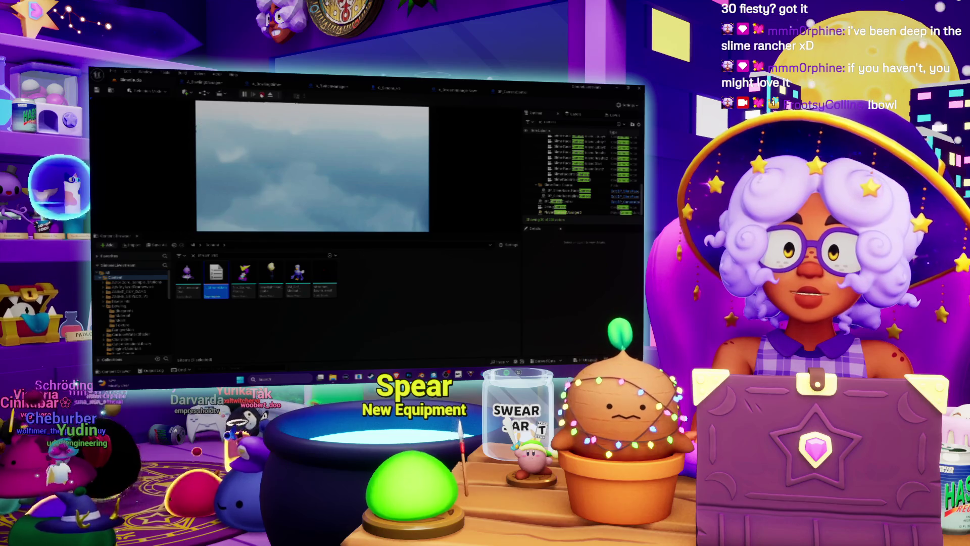
key(Escape)
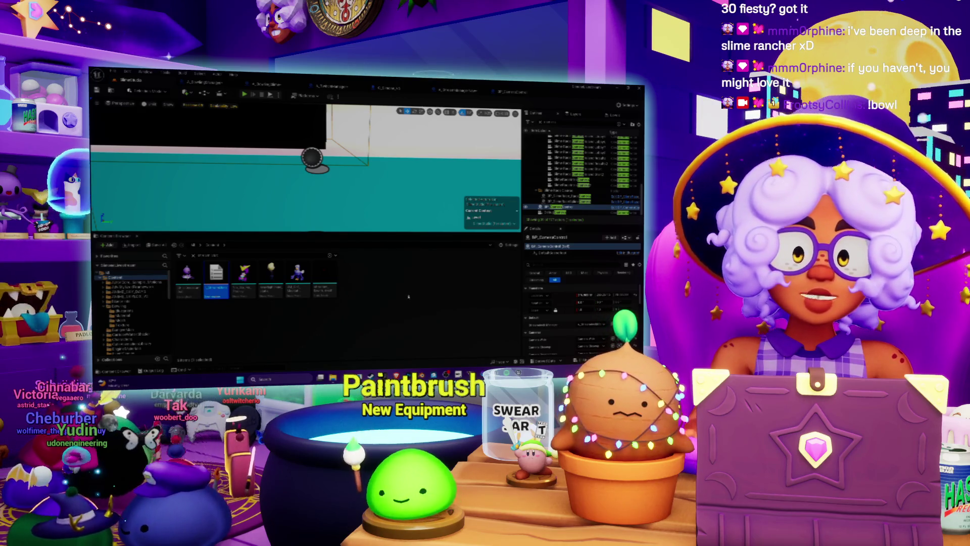
key(ctrl+s)
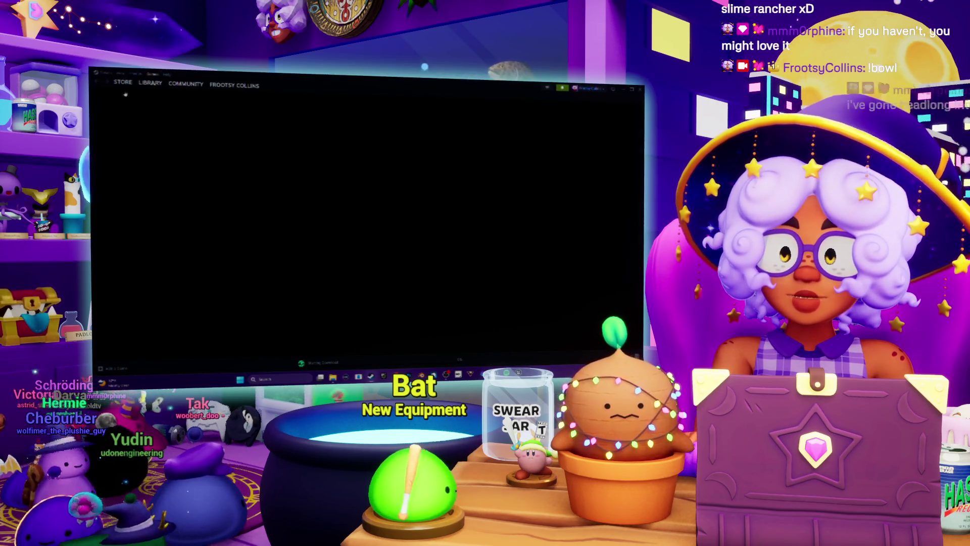
Search the Steam library for 'slime', open Slime Rancher's page, then close Steam
click(151, 84)
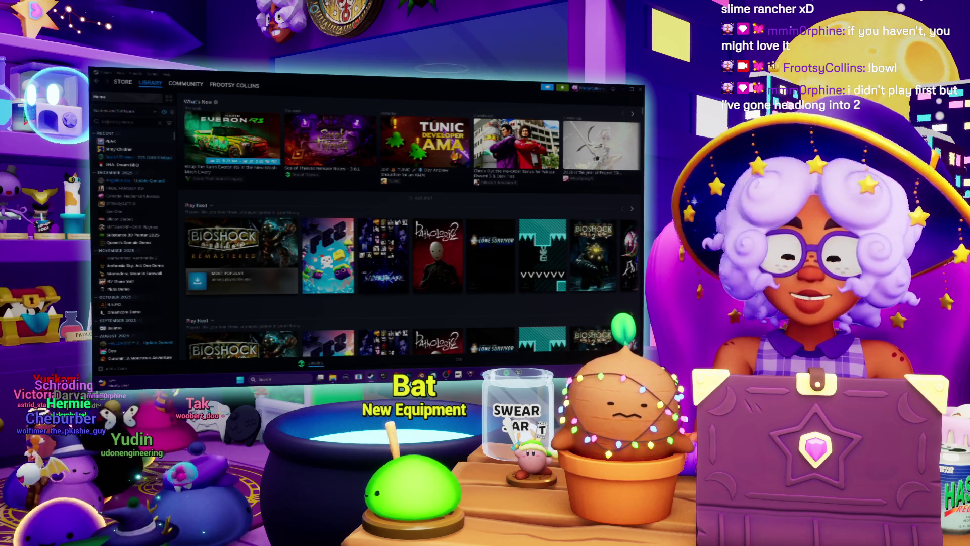
text(slime)
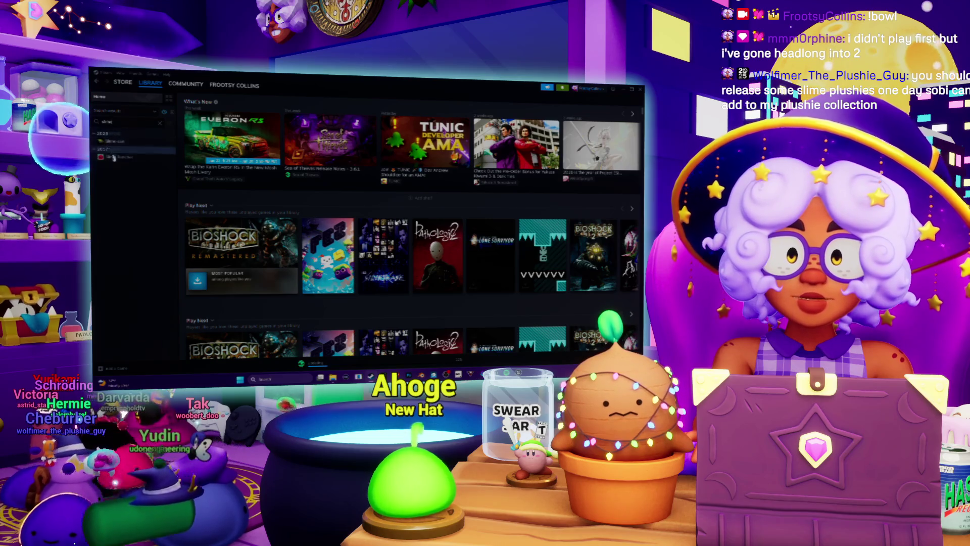
click(117, 158)
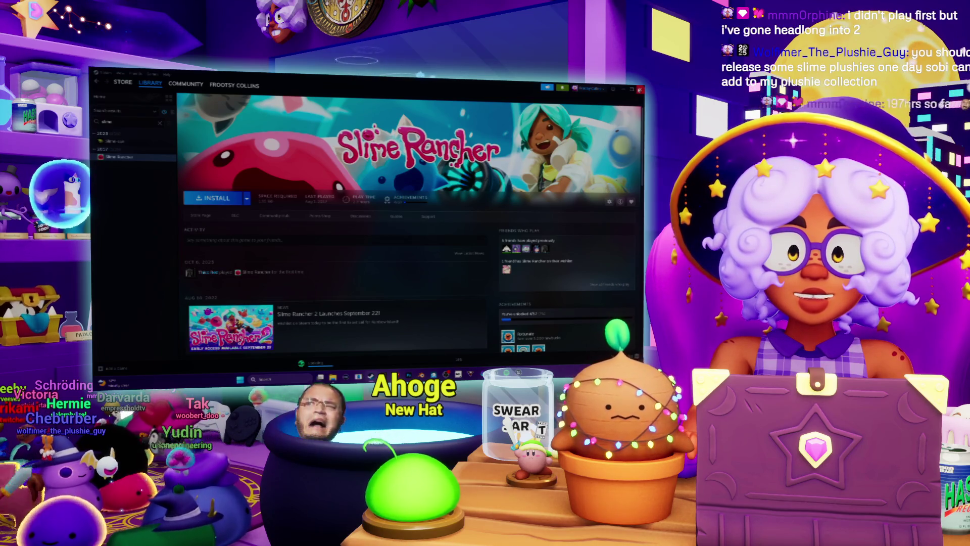
click(640, 89)
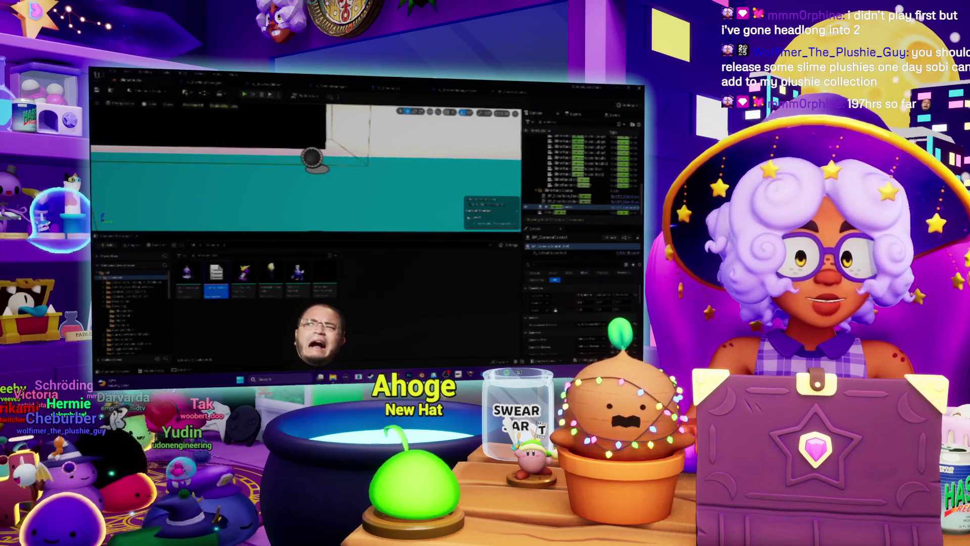
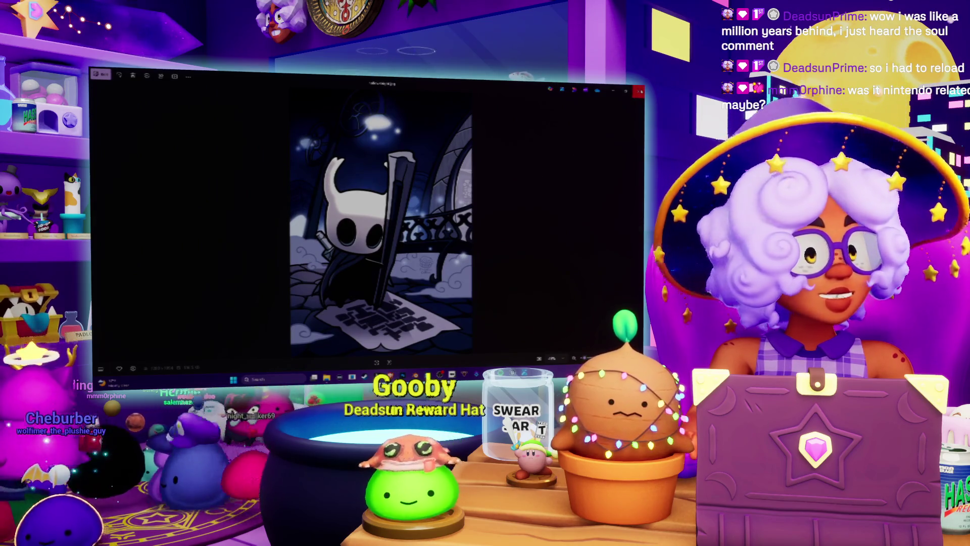
Close the character artwork in Photos, flip between Photos and Unreal, and end in Unreal
click(638, 92)
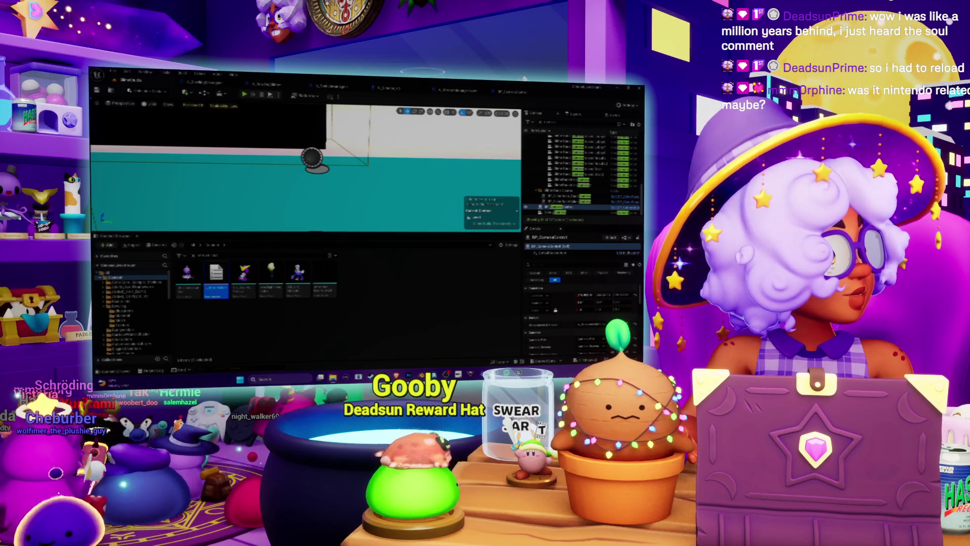
key(alt+Tab)
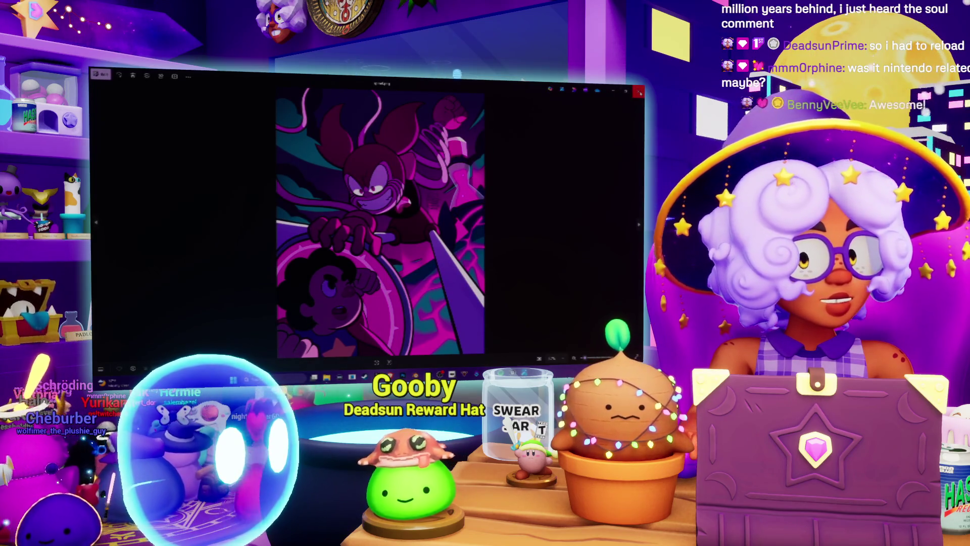
key(alt+Tab)
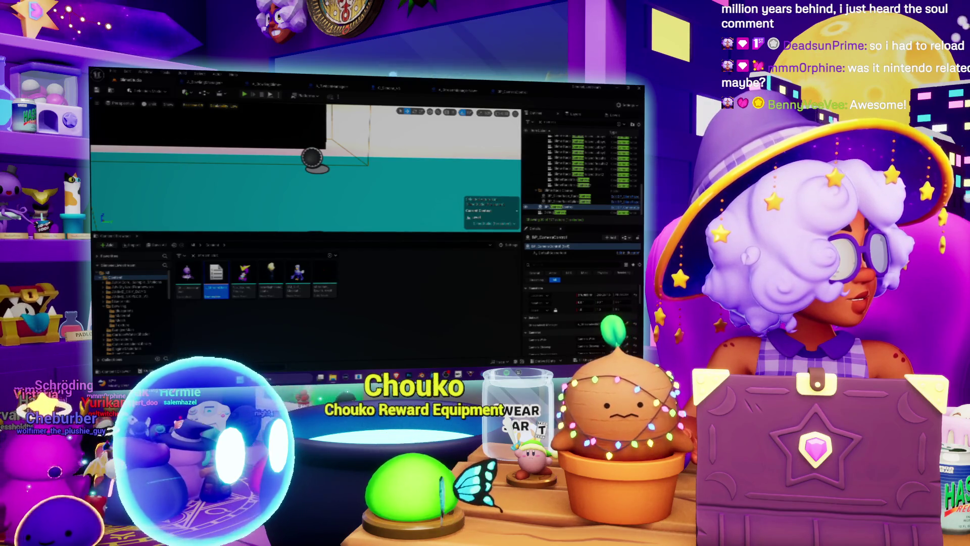
key(alt+Tab)
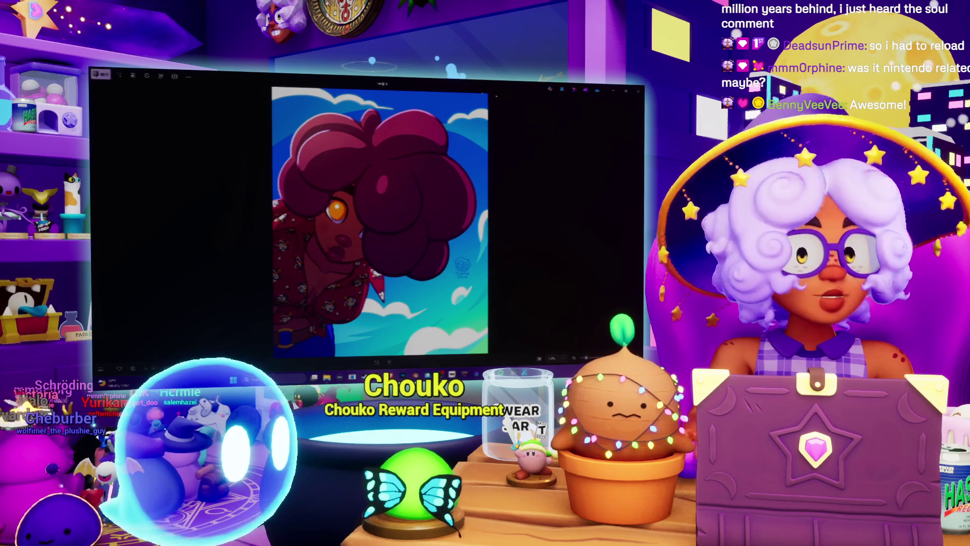
key(alt+Tab)
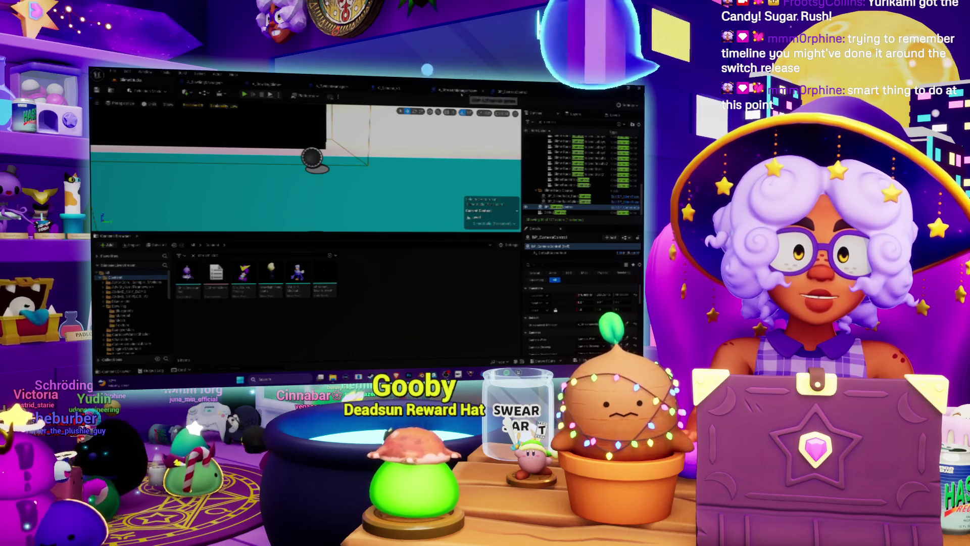
Focus and zoom out on BP_CameraControl with its camera mesh, then switch to the A_BowlingSlime graph
key(f)
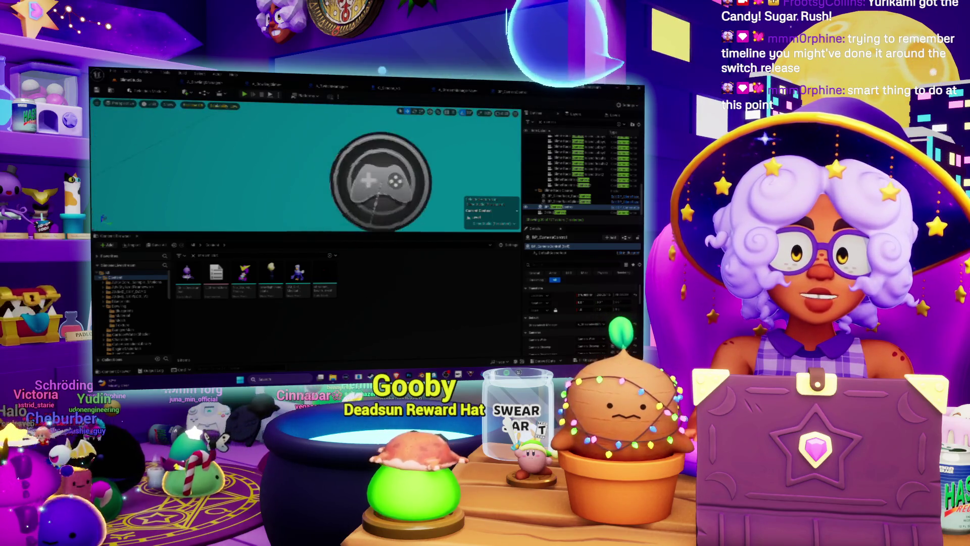
scroll(306, 166, down, 5)
scroll(305, 167, down, 5)
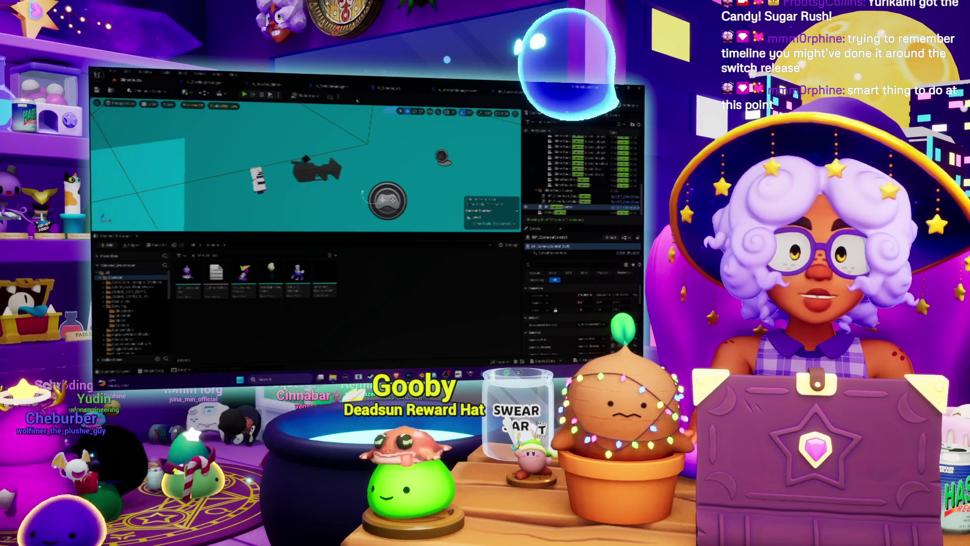
click(269, 84)
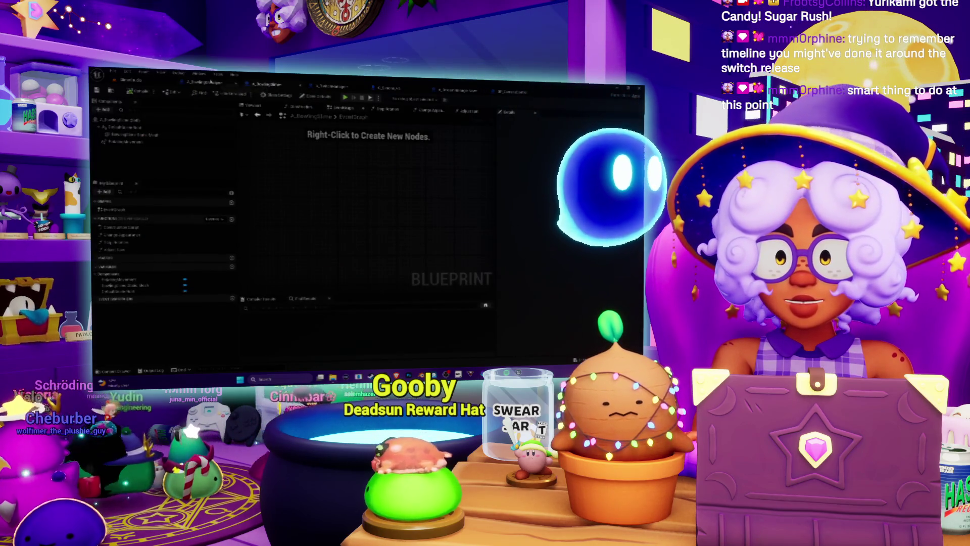
Look over the A_BowlingManager CreateBall graph and its EventGraph
click(205, 82)
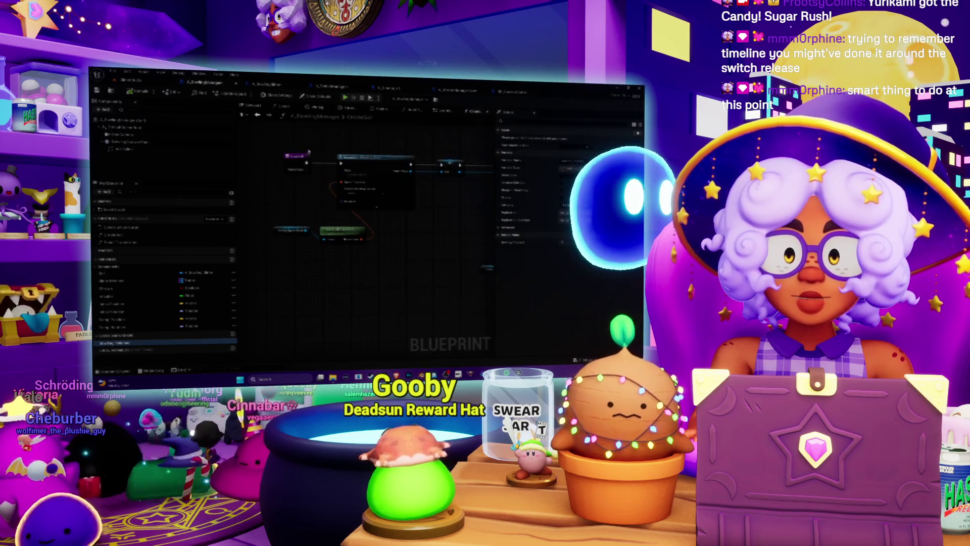
key(Home)
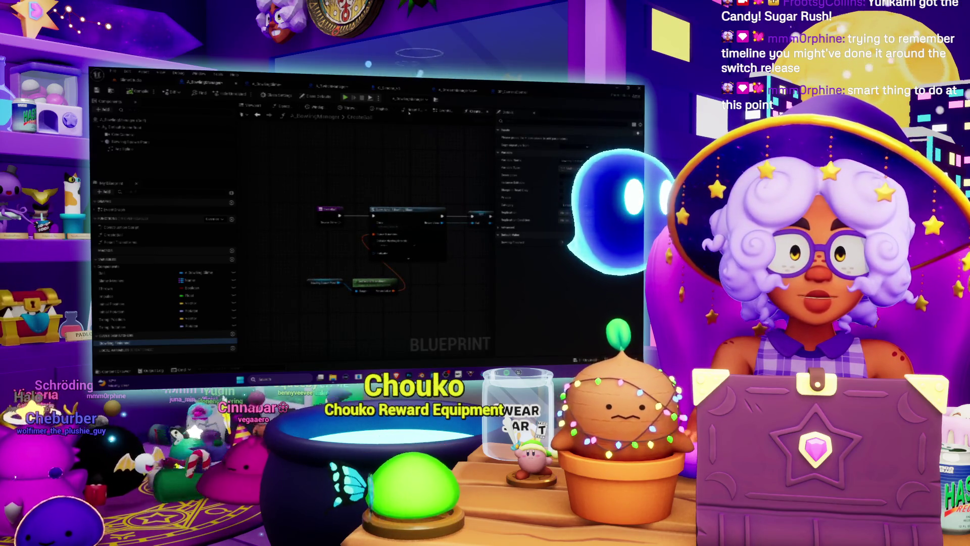
click(284, 107)
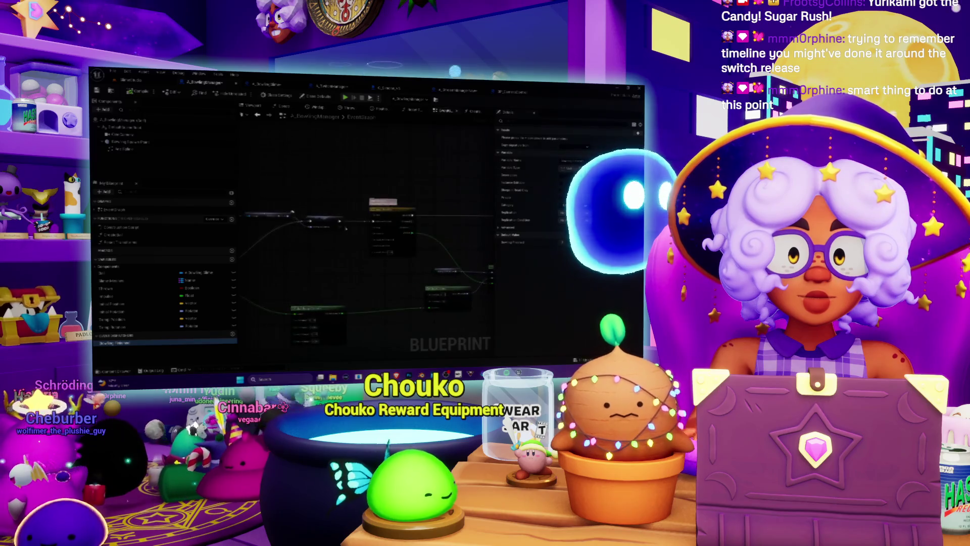
scroll(438, 186, up, 3)
scroll(439, 186, down, 2)
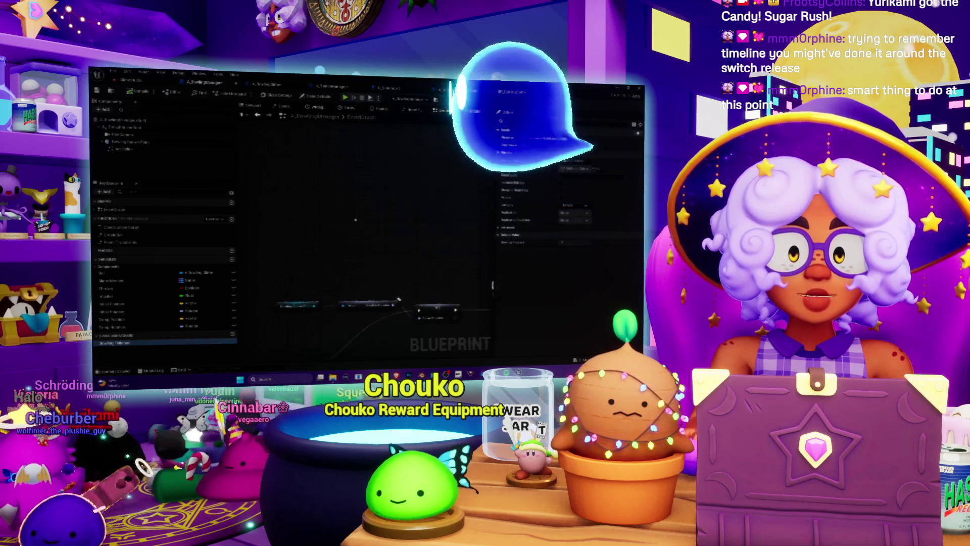
scroll(395, 318, down, 3)
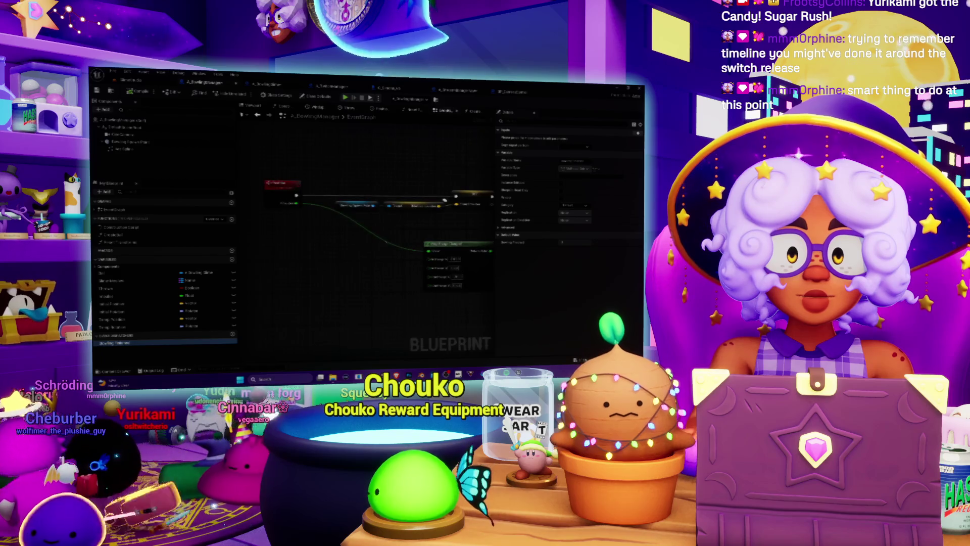
scroll(388, 257, up, 3)
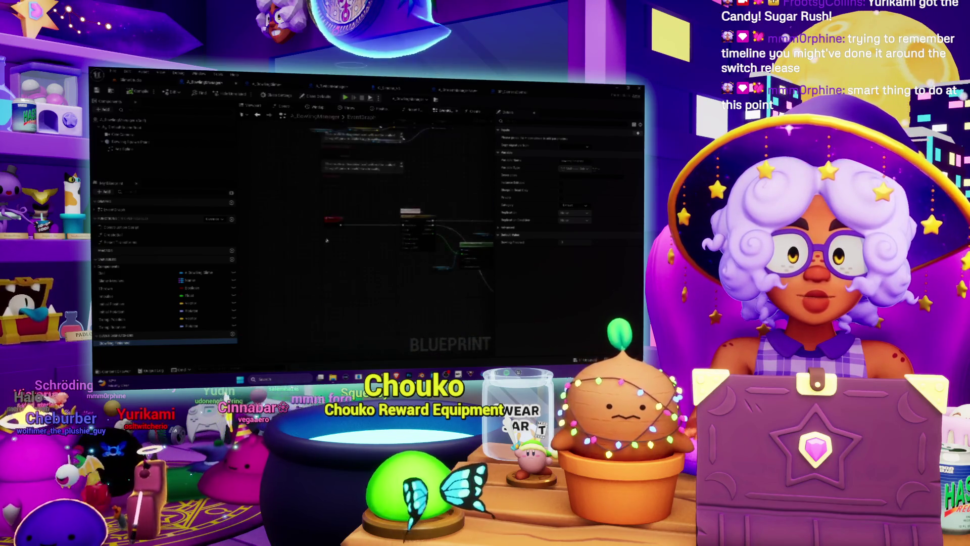
scroll(388, 258, down, 3)
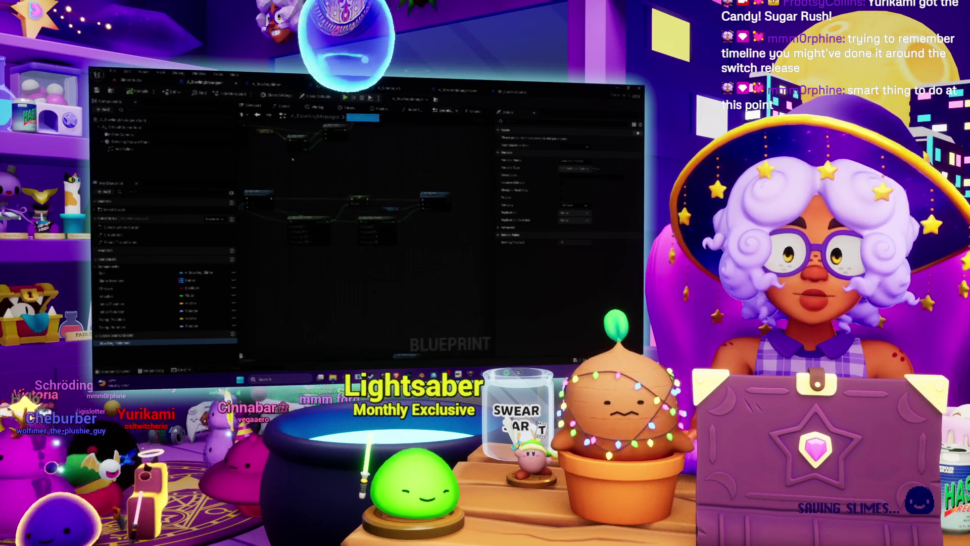
Run Find References on the CreateBall entry node and jump to the CreateBall result
double_click(117, 235)
right_click(335, 212)
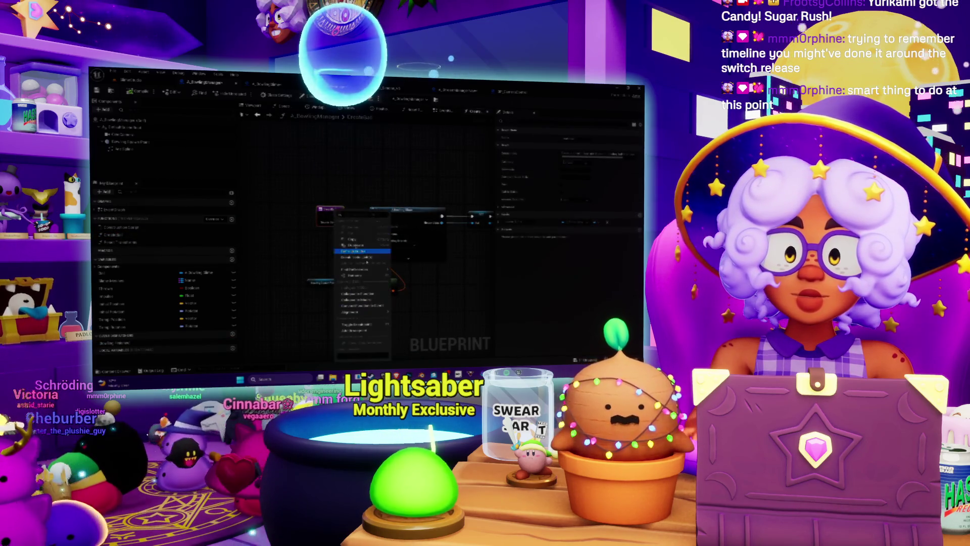
mouse_move(361, 271)
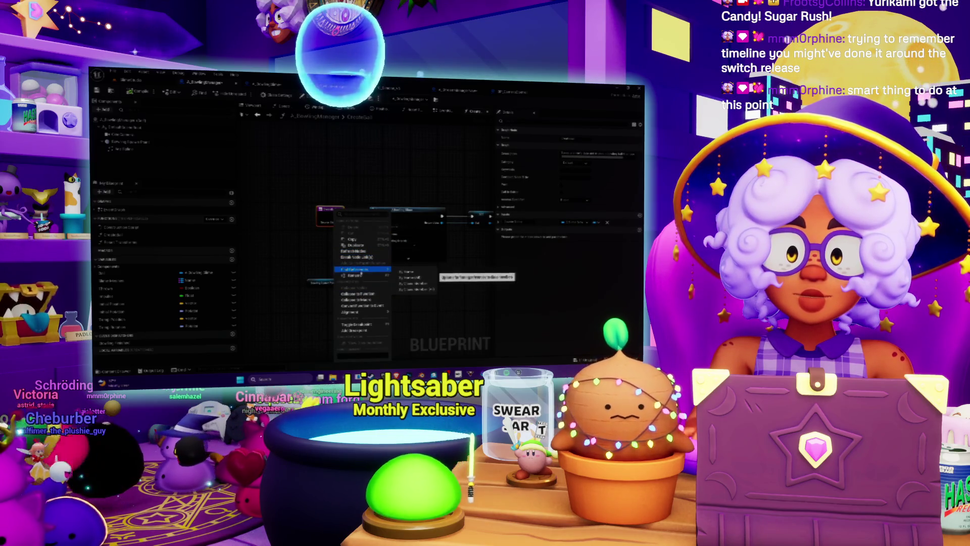
click(401, 273)
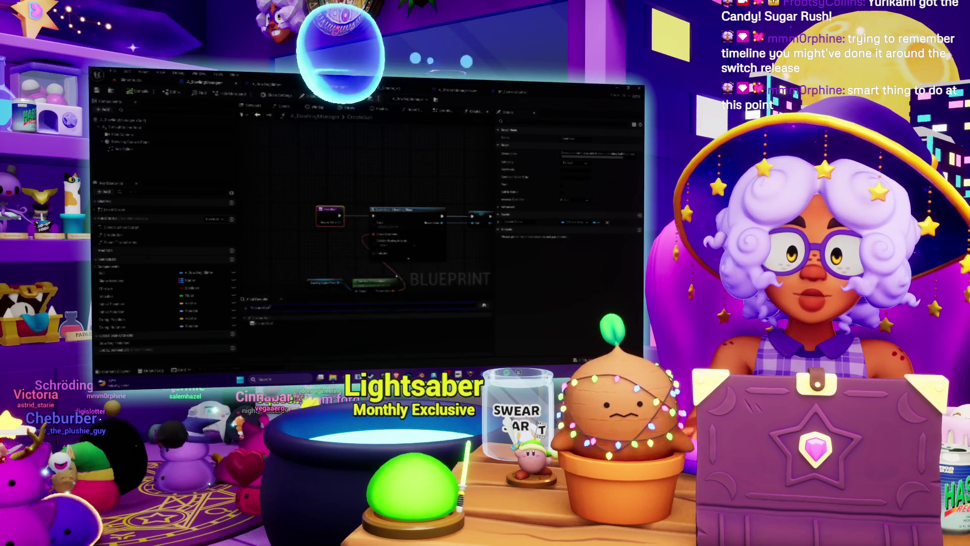
click(263, 323)
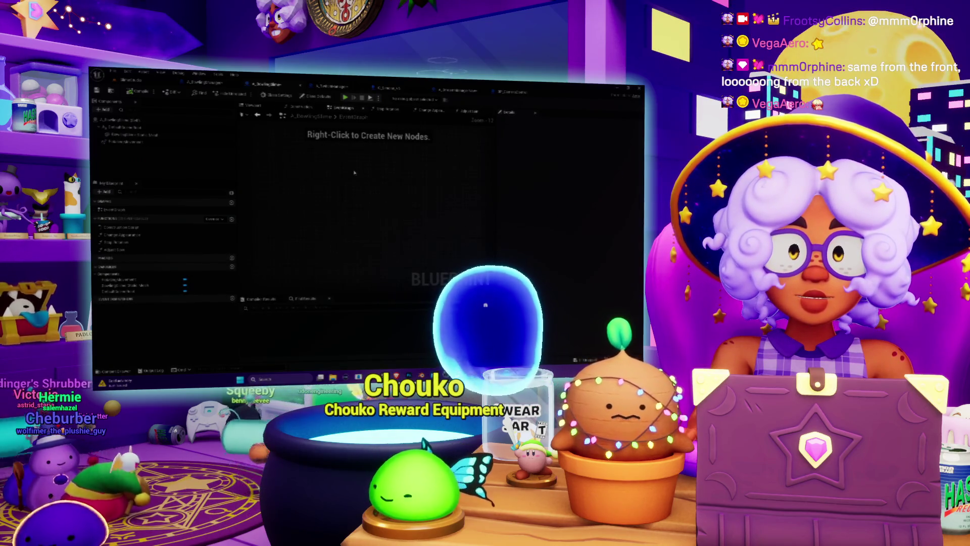
Switch to the BP_CameraControl blueprint's node-filled graph
click(517, 94)
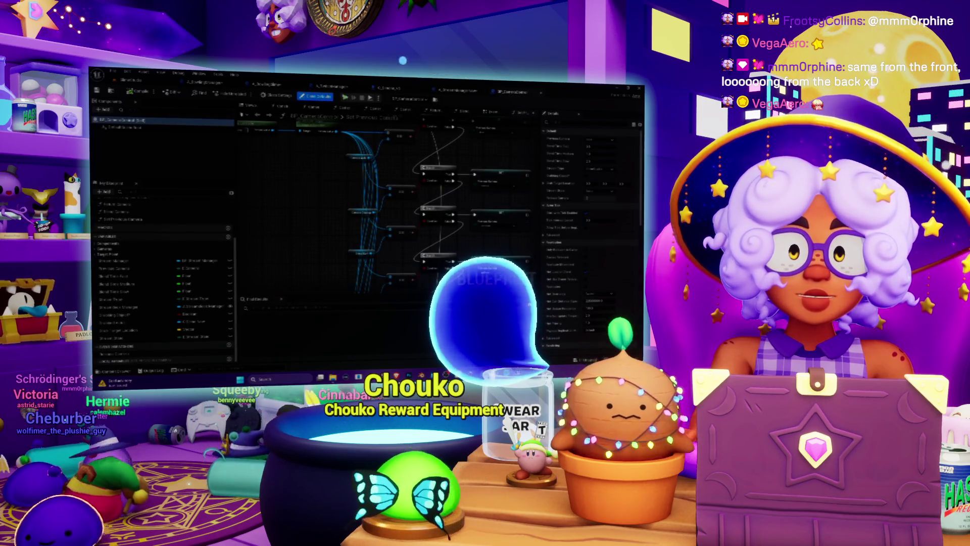
Browse the blueprint tabs and open another function graph of the stream manager blueprint
click(399, 89)
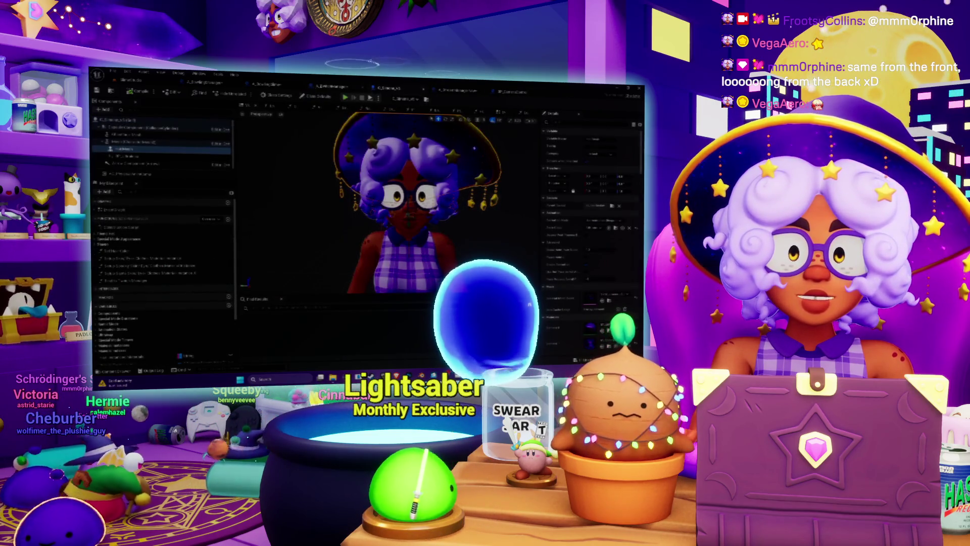
click(431, 90)
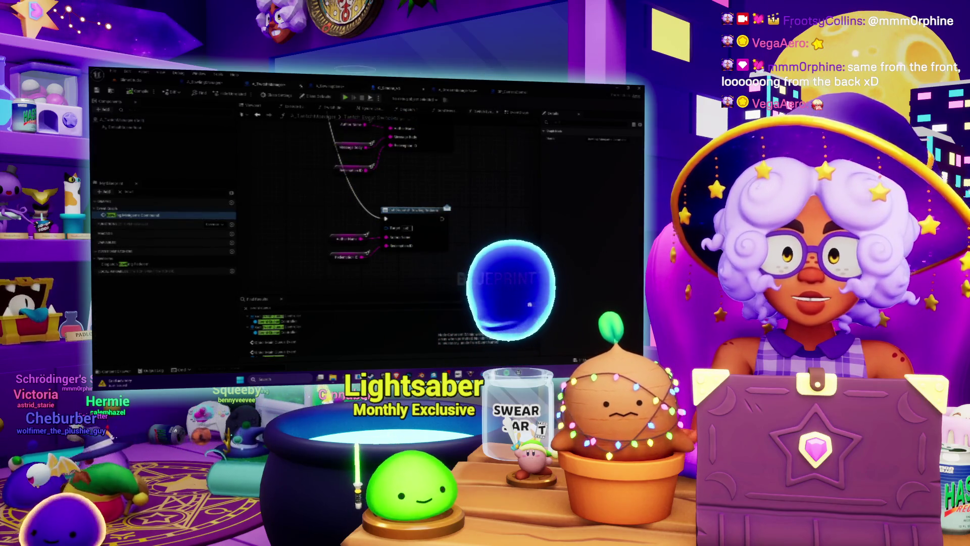
click(208, 84)
drag(352, 142, 388, 146)
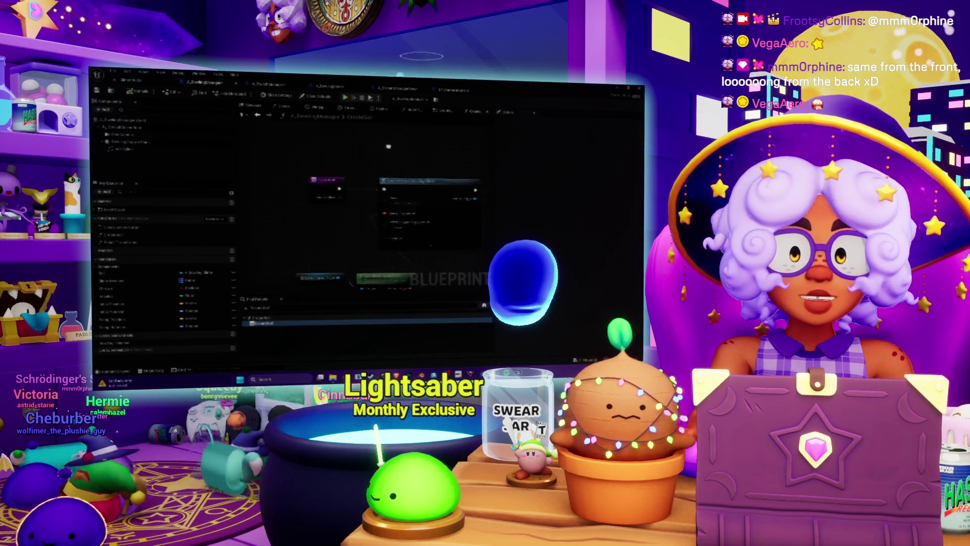
scroll(366, 217, down, 3)
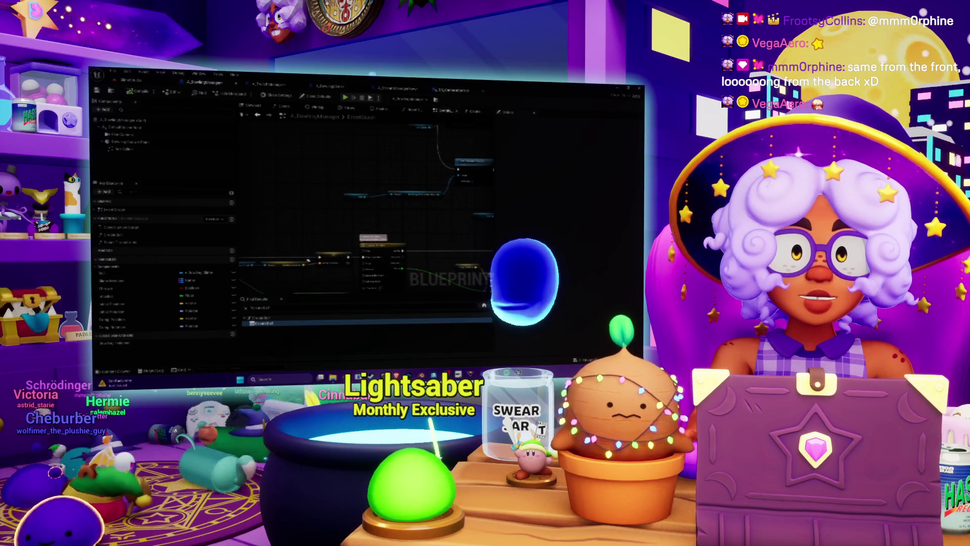
double_click(116, 220)
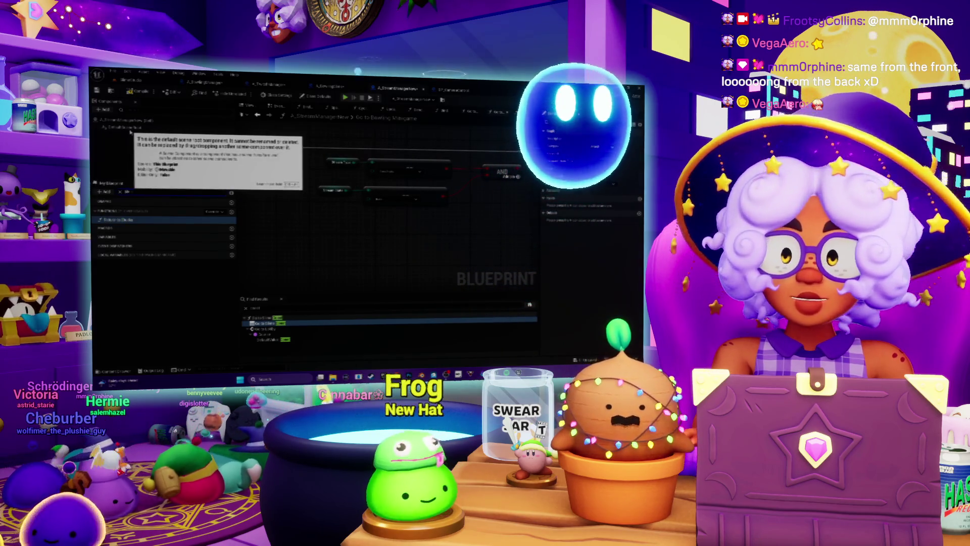
Add a Get StreamManager node by filtering for 'streamman' and dragging the variable in
text(streamman)
click(129, 255)
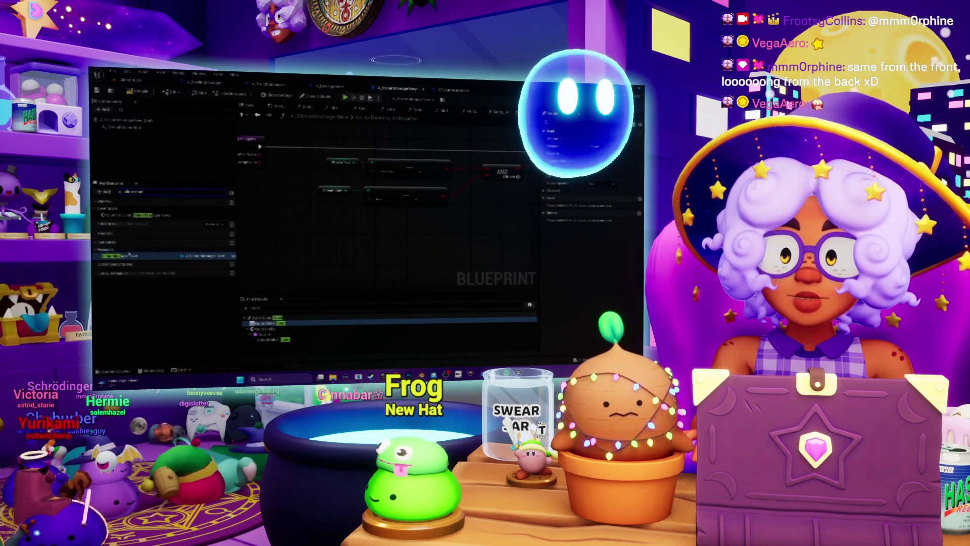
drag(129, 255, 347, 256)
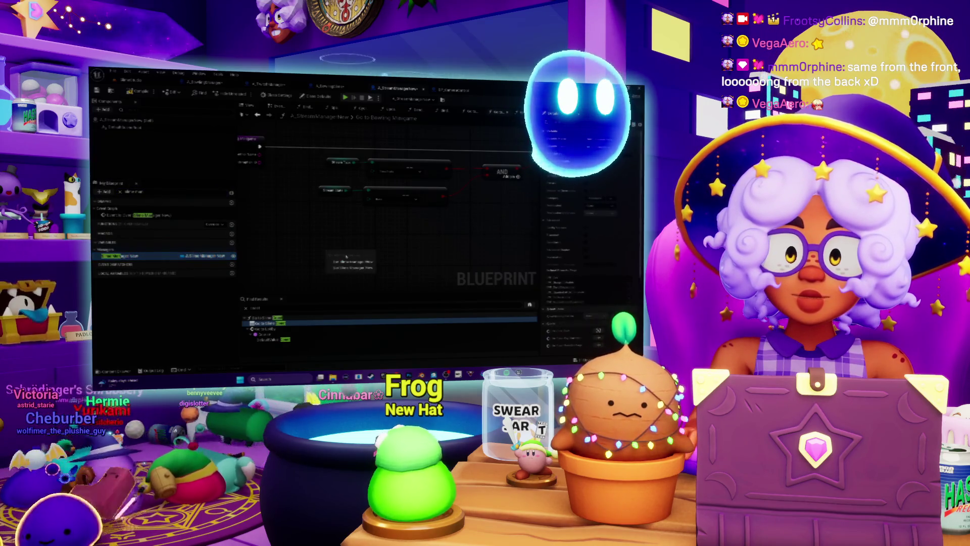
click(348, 261)
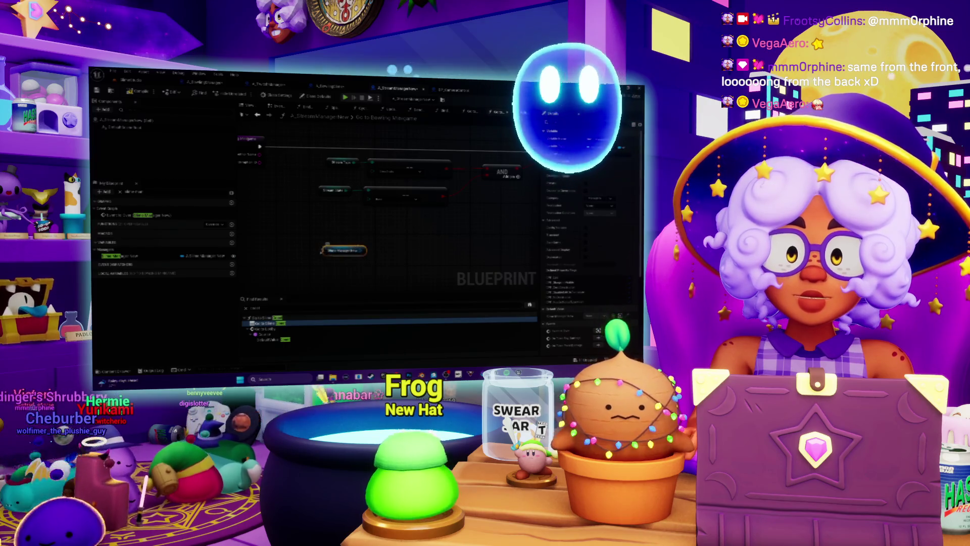
Wire a node taking the Slime Manager reference to the Stream Manager output, found by searching 'sl'
scroll(354, 250, up, 1)
drag(355, 246, 392, 243)
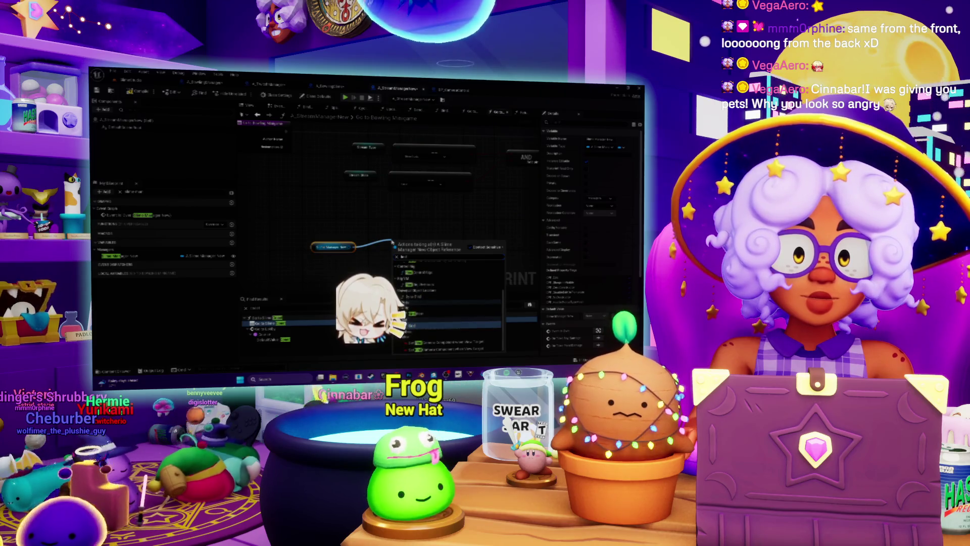
text(path)
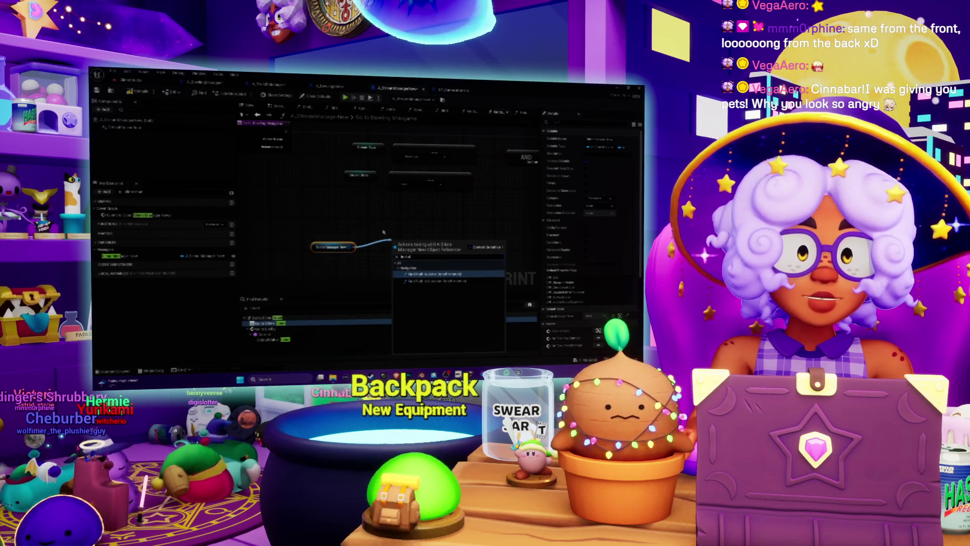
click(383, 232)
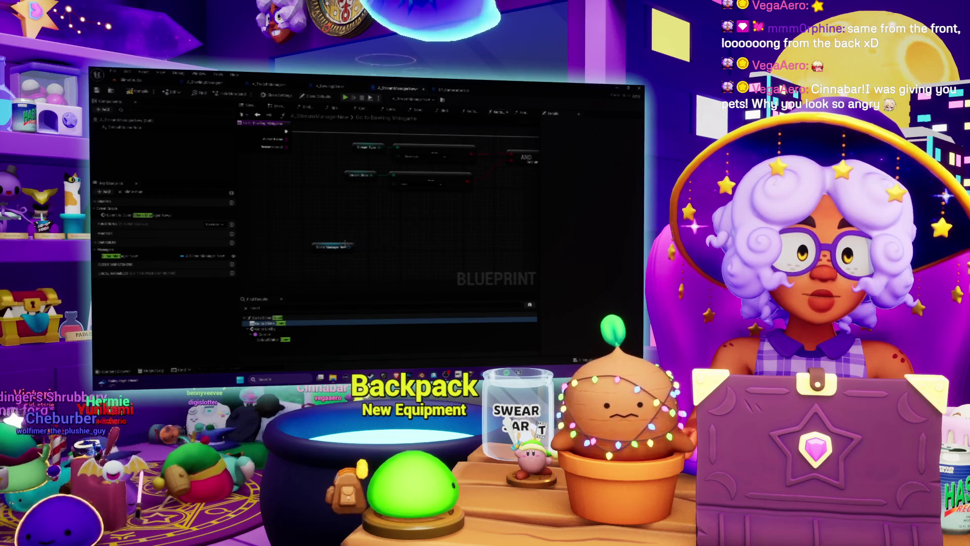
drag(346, 244, 379, 249)
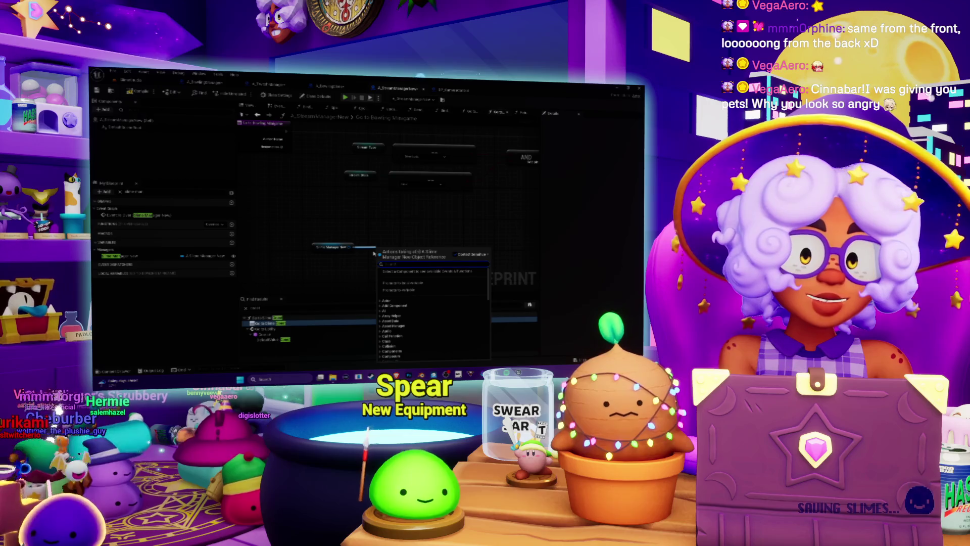
key(BackSpace)
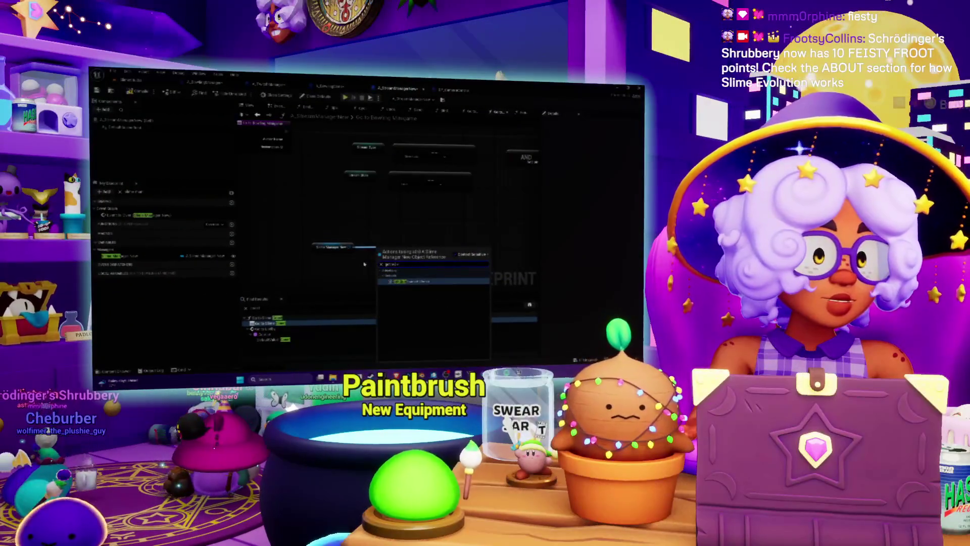
text(sl)
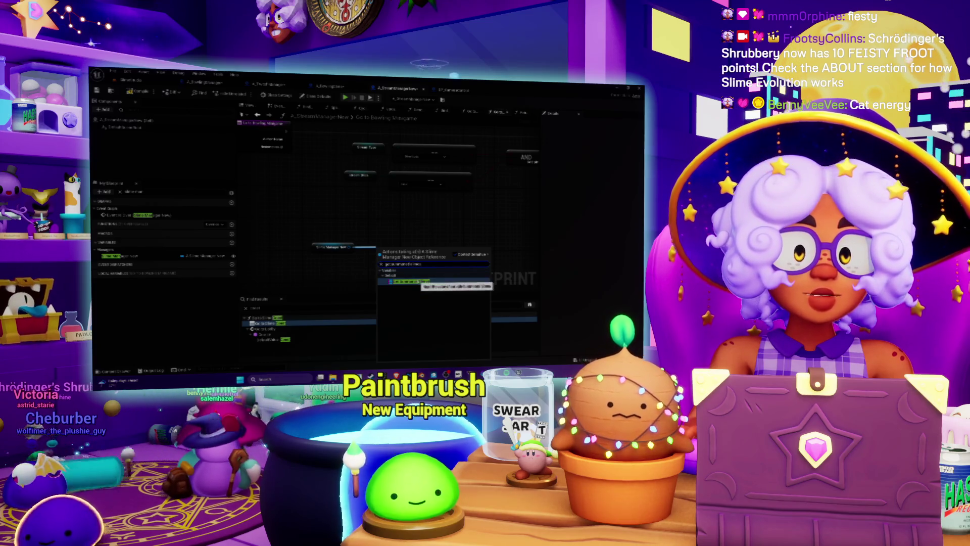
click(418, 280)
drag(413, 230, 374, 208)
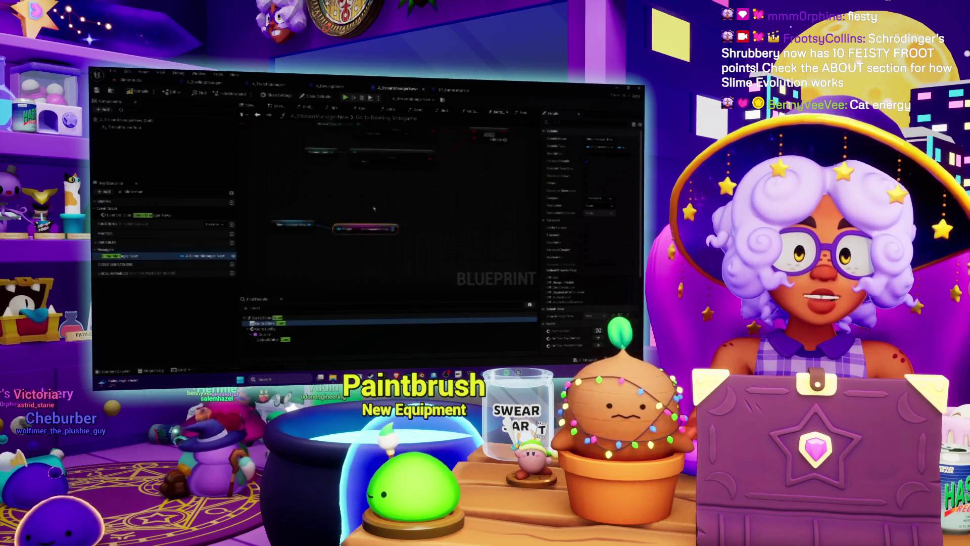
Connect a 'get' node to the new node's output
drag(321, 161, 278, 153)
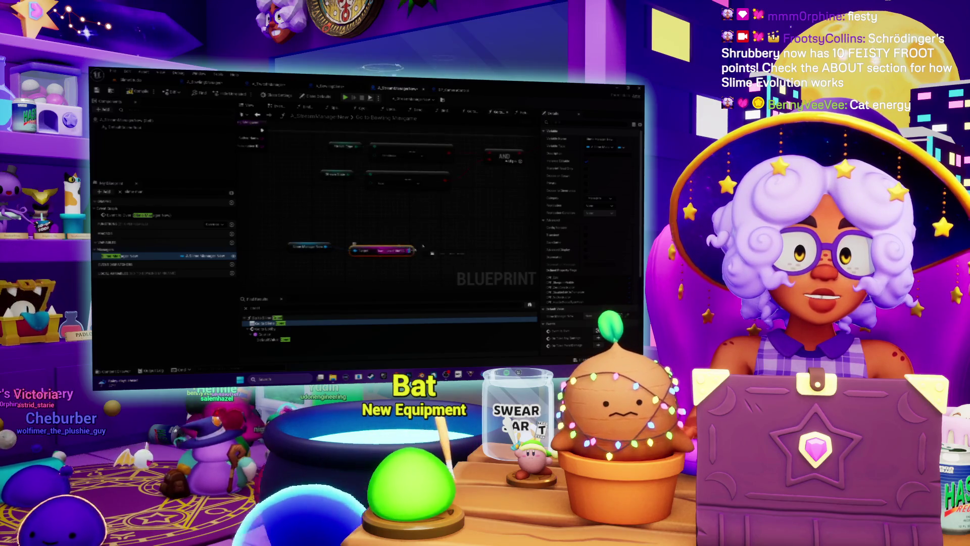
drag(410, 250, 432, 232)
text(get)
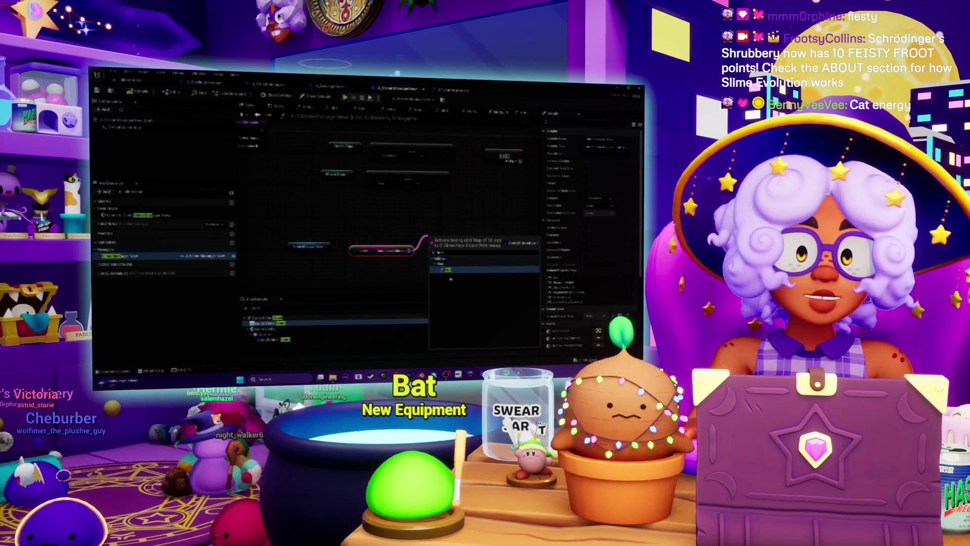
key(Return)
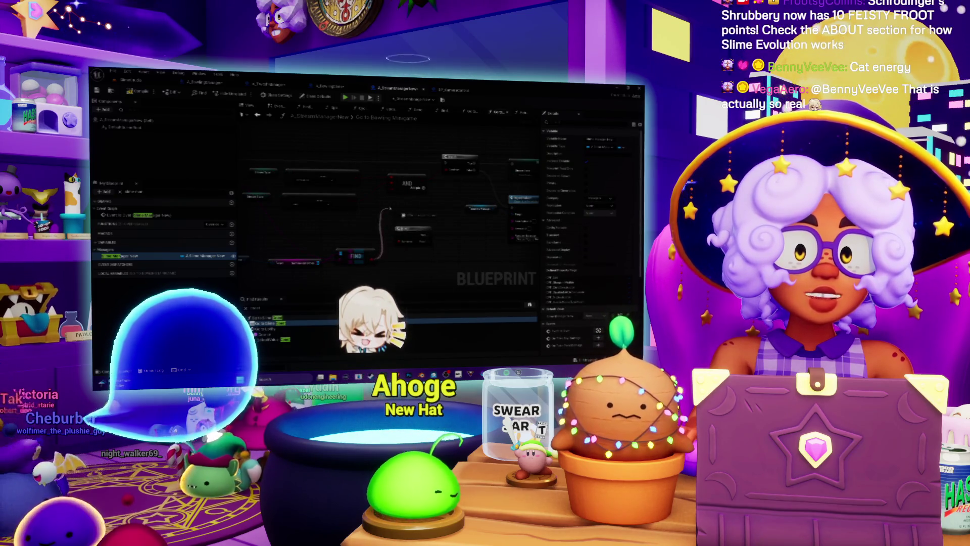
Paste the copied node into the graph and select a node near the AND and FIND nodes
mouse_move(424, 235)
mouse_down()
mouse_move(399, 241)
mouse_move(396, 203)
mouse_up()
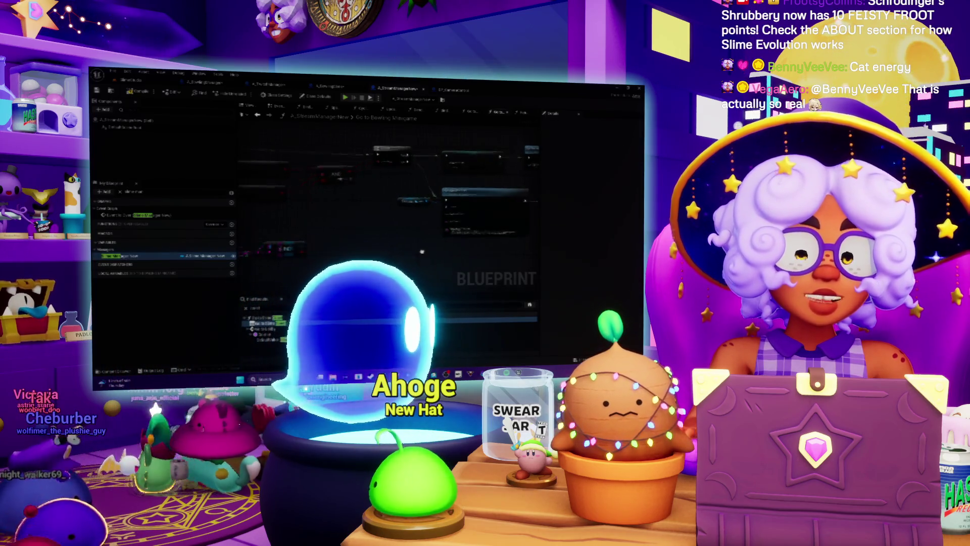
key(ctrl+v)
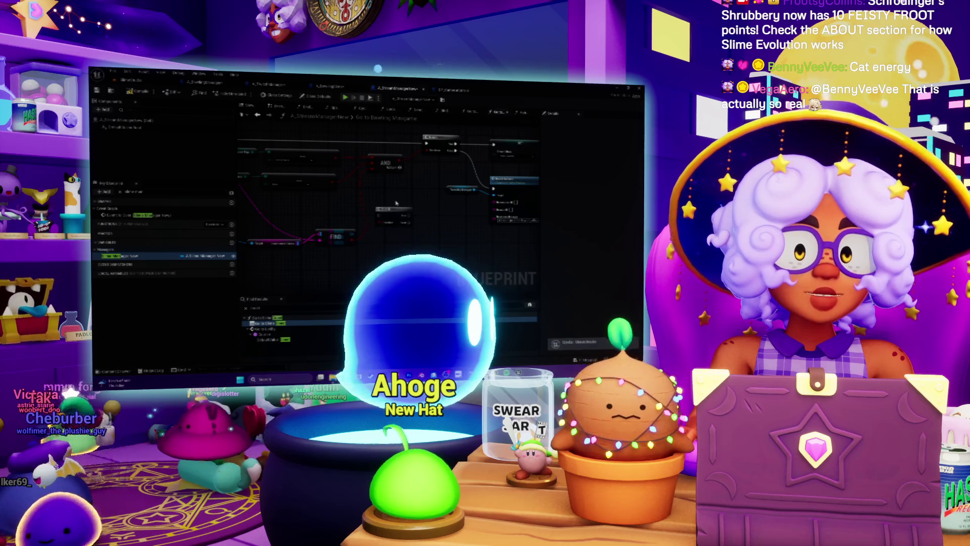
scroll(396, 203, down, 3)
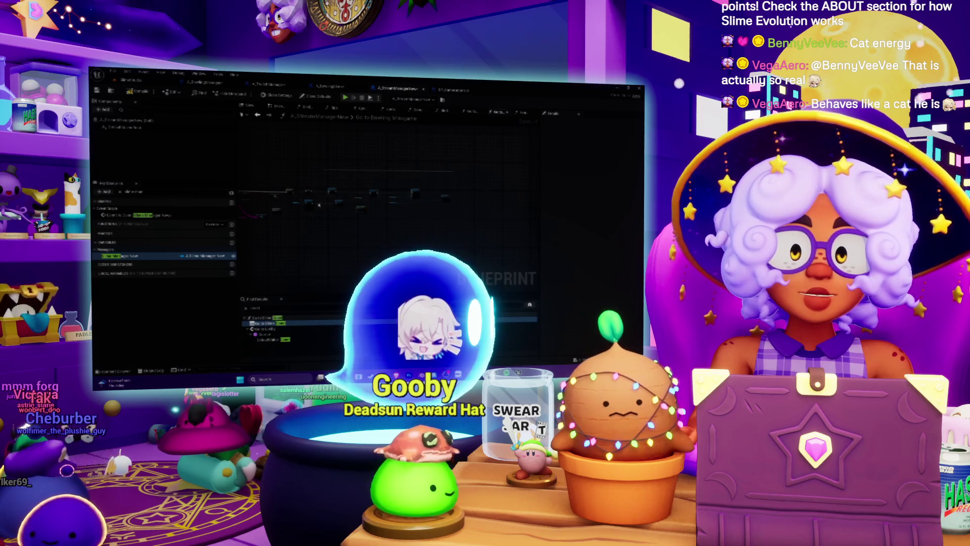
scroll(289, 201, up, 3)
scroll(289, 201, up, 3)
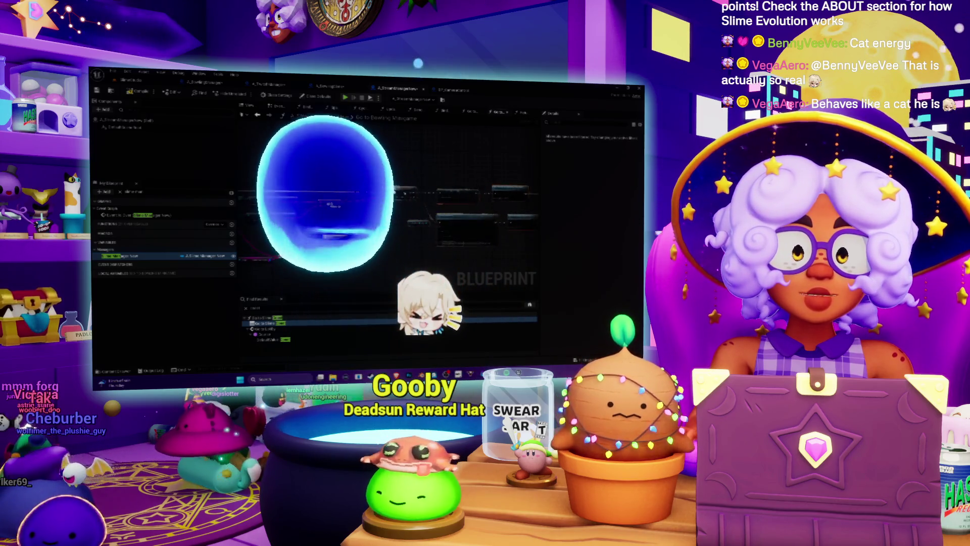
mouse_move(466, 257)
mouse_down()
mouse_move(420, 236)
mouse_move(418, 210)
mouse_move(542, 240)
mouse_up()
drag(535, 172, 374, 177)
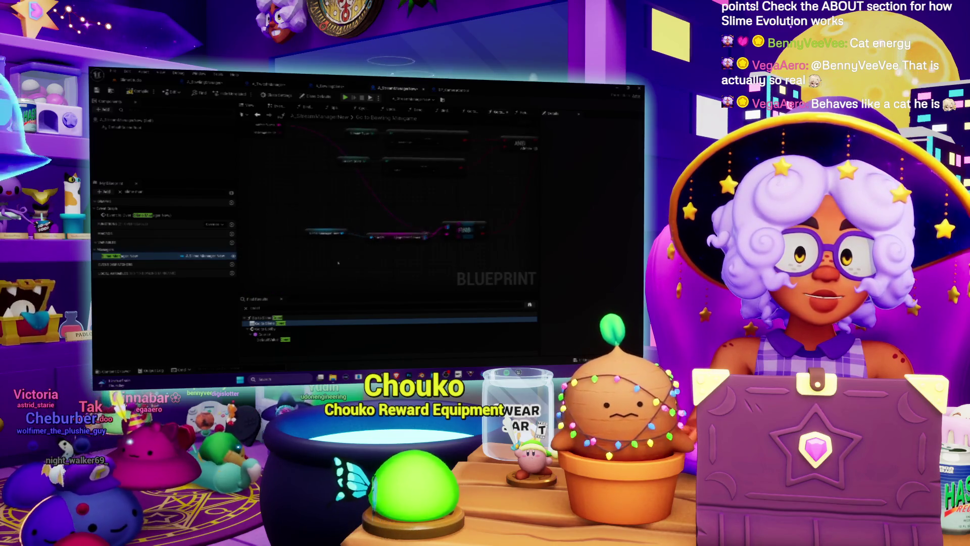
click(394, 228)
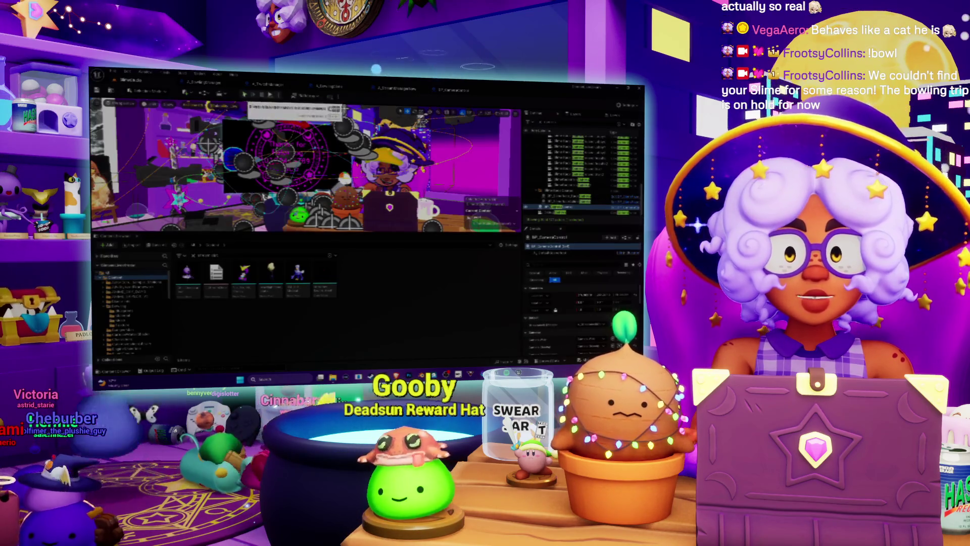
Play the level with Alt+P, stop it, then switch to the A_BowlingSlime blueprint tab
key(alt+p)
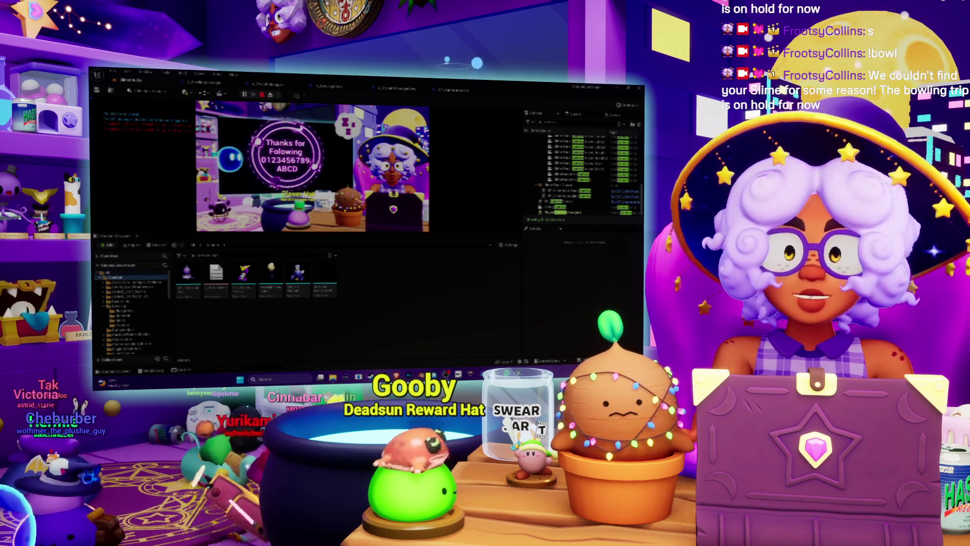
click(263, 95)
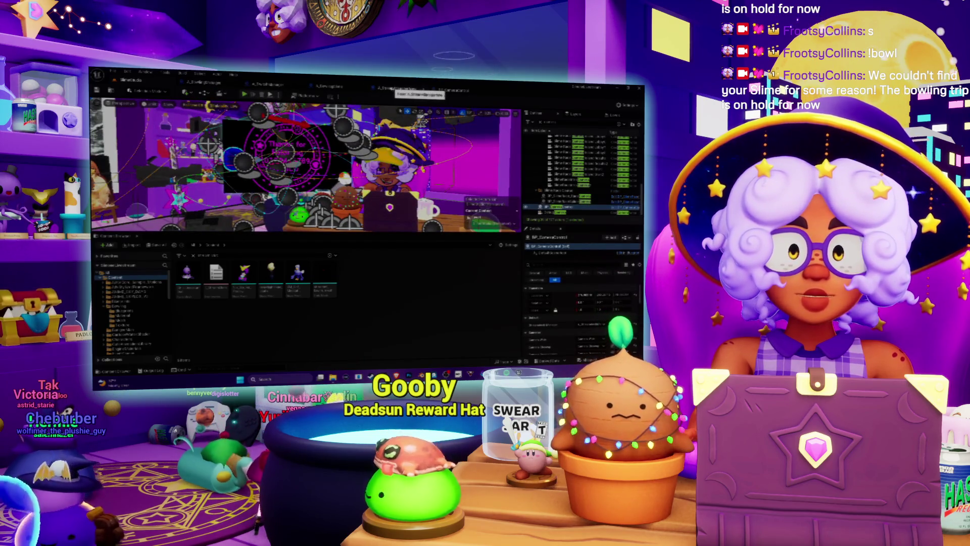
click(320, 88)
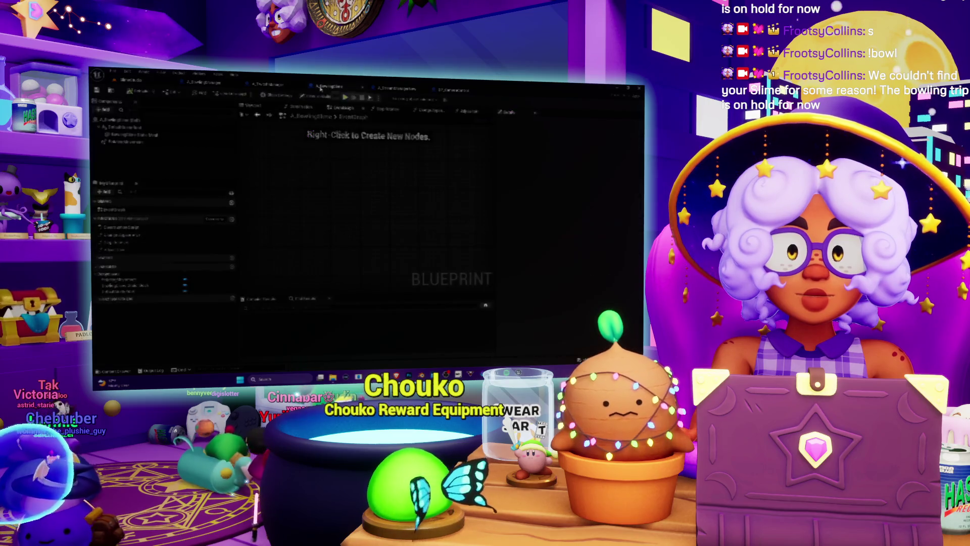
Check the A_BowlingManager and A_StreamManager graphs around the AND and FIND nodes, then play the level
click(207, 84)
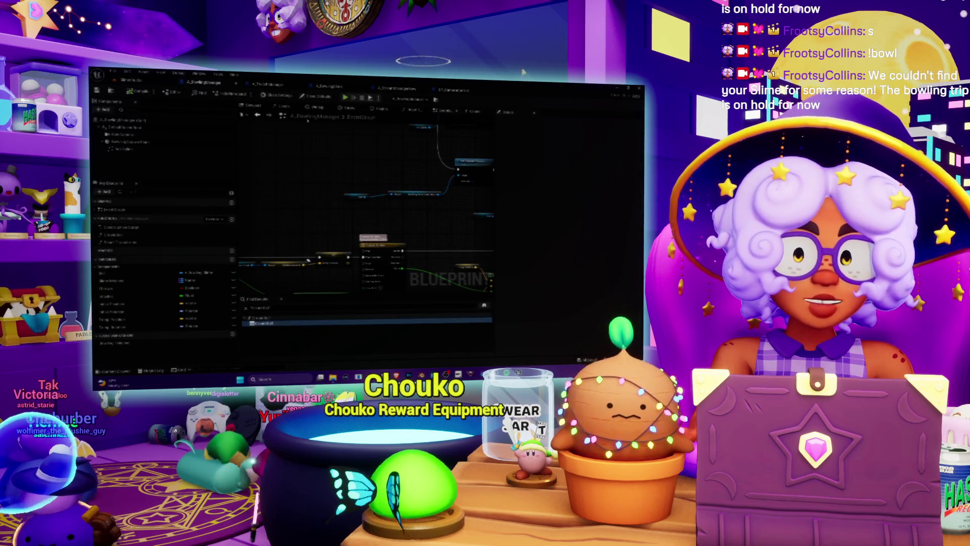
click(397, 90)
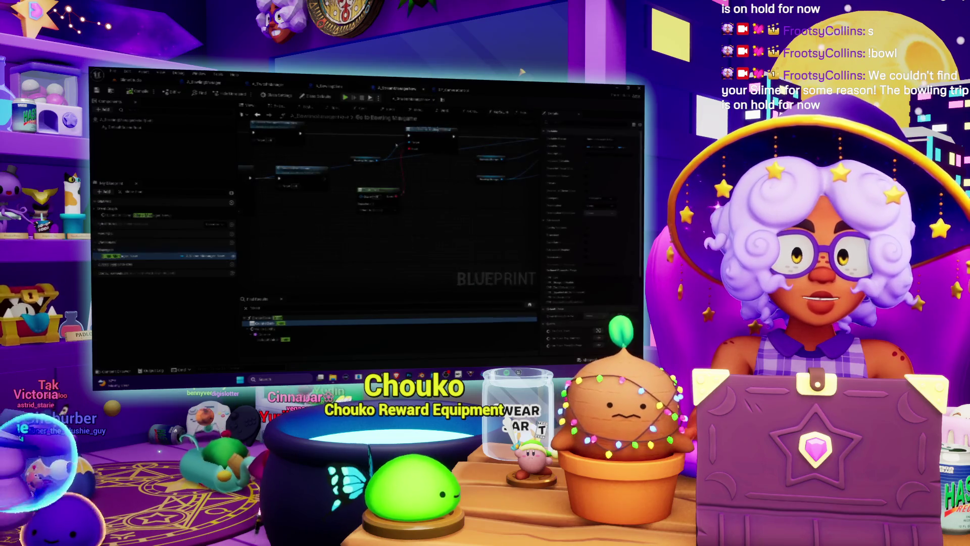
scroll(312, 213, down, 3)
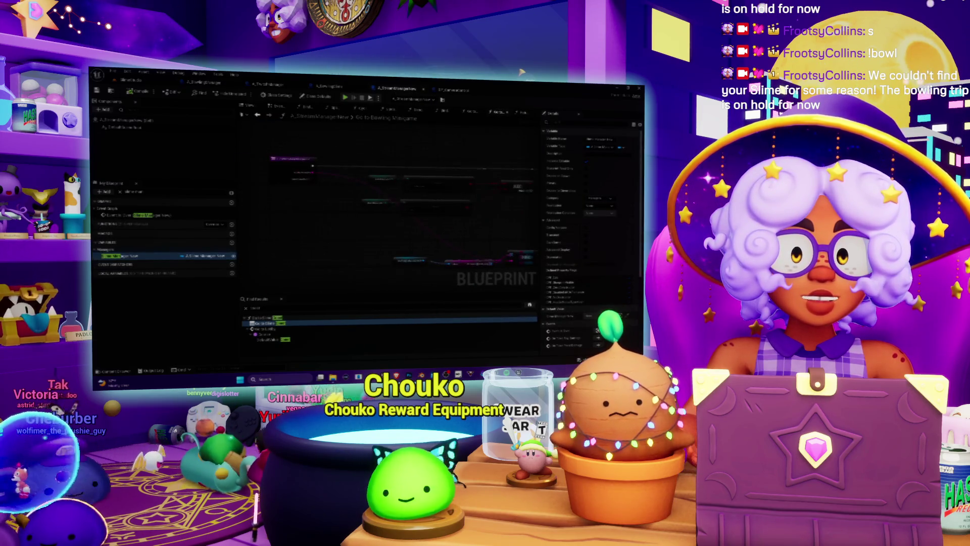
drag(460, 248, 326, 213)
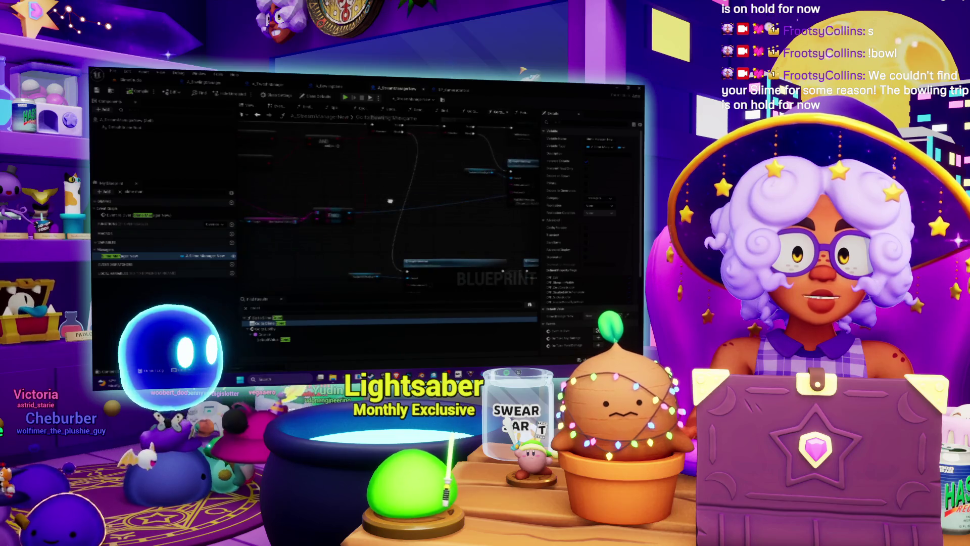
drag(271, 220, 385, 211)
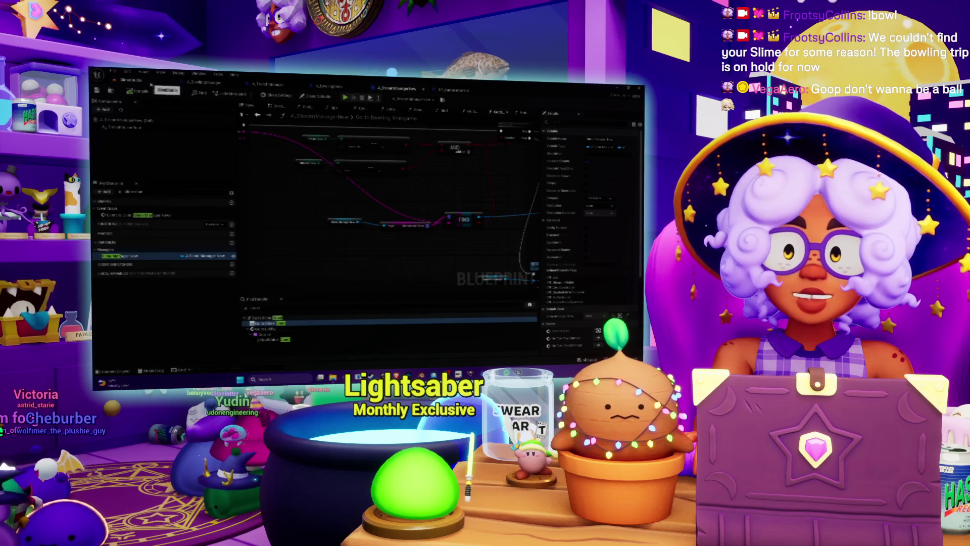
key(ctrl+Tab)
key(alt+p)
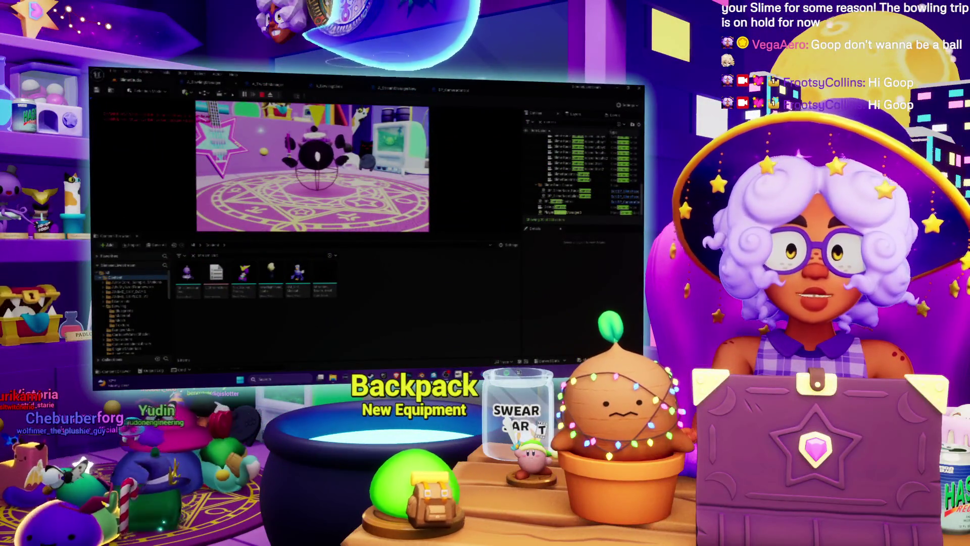
Stop the play session with Esc and reopen the A_StreamManager graph ending in the FIND node
key(Escape)
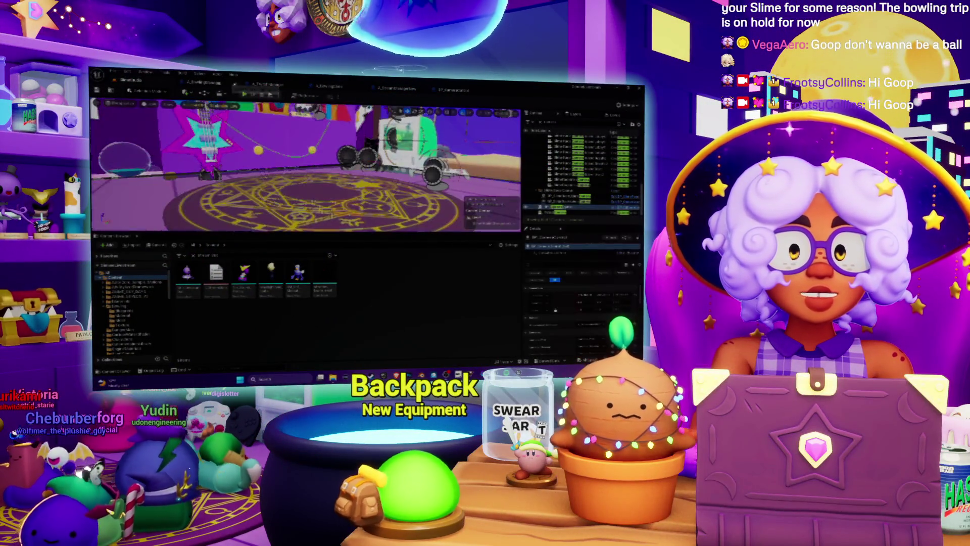
click(395, 89)
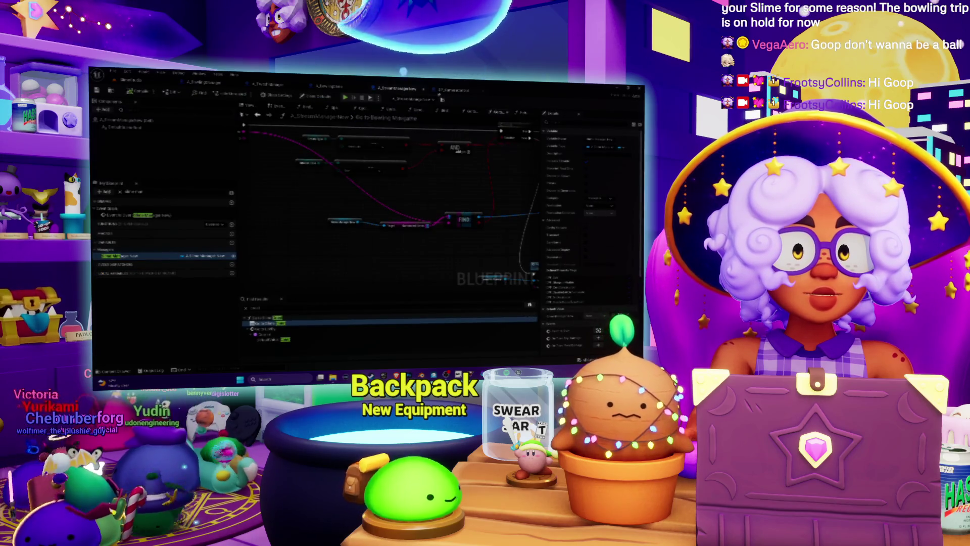